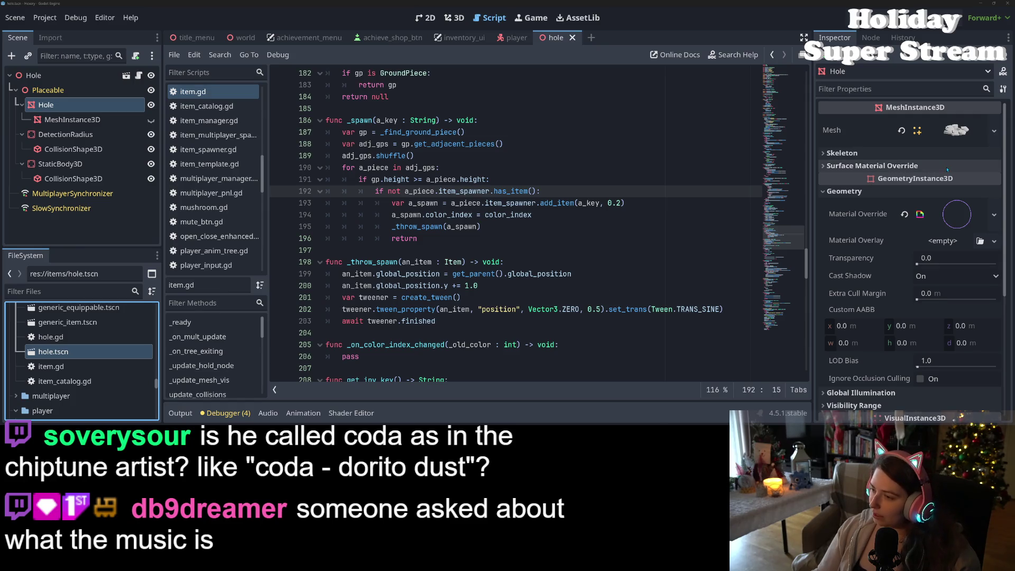
Give the Hole mesh's surface material override a new ORMMaterial3D and expand its properties
left_click(894, 165)
left_click(994, 180)
left_click(945, 224)
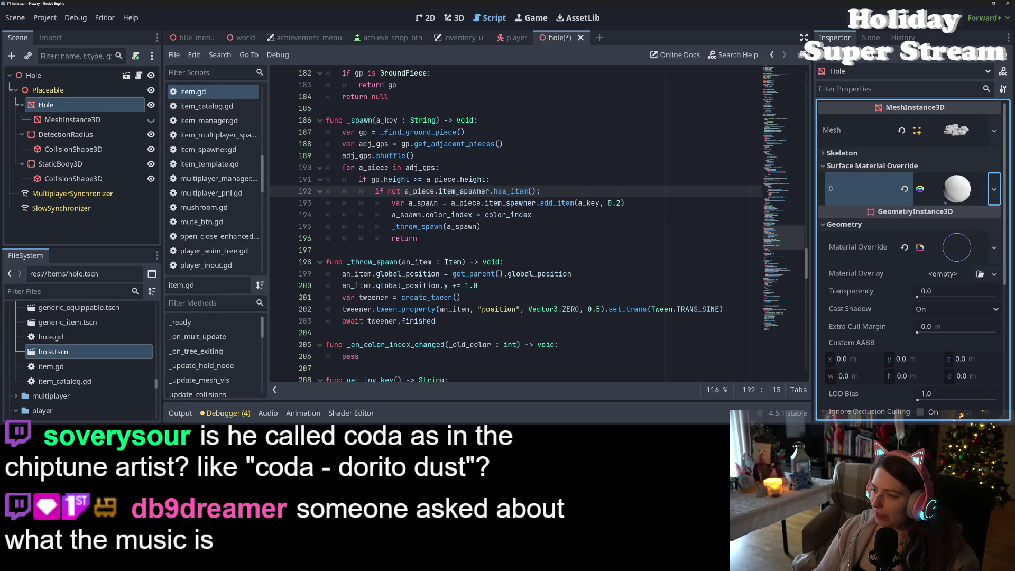
left_click(946, 180)
Turn the material's Proximity Fade on and back off, then switch to the music tracks folder
scroll(874, 346, "down", 5)
scroll(874, 346, "down", 1)
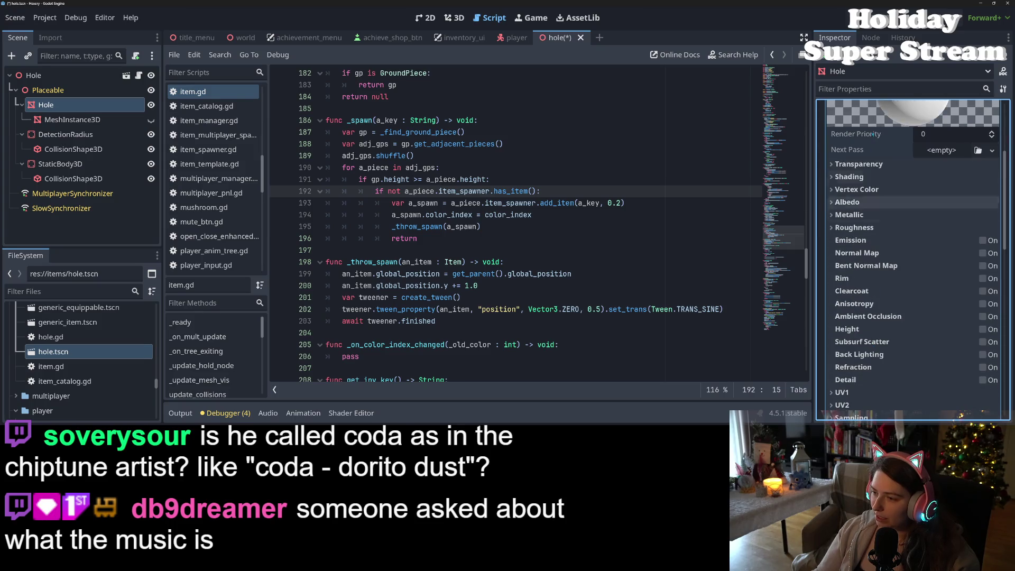
scroll(874, 259, "down", 2)
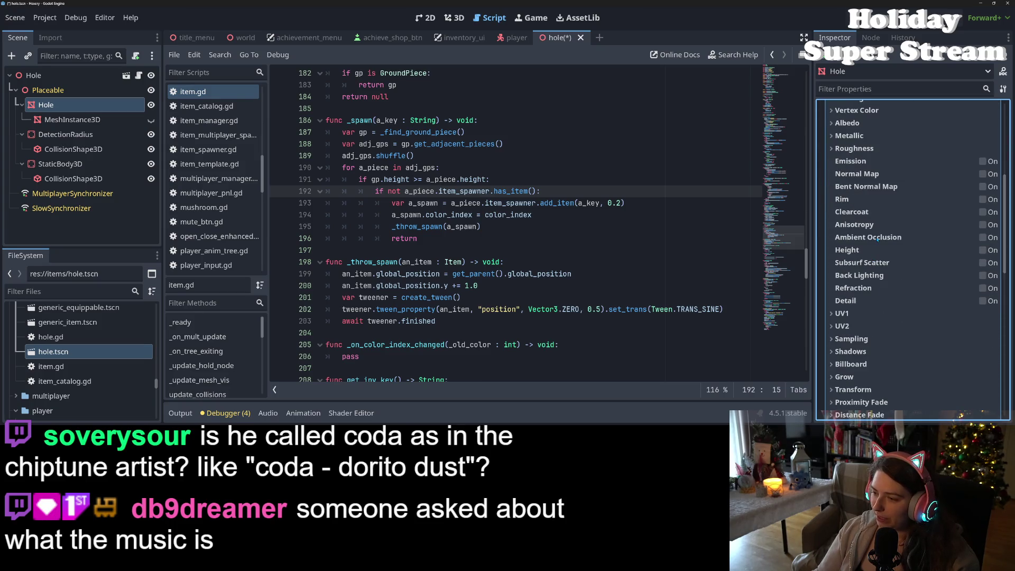
mouse_move(877, 239)
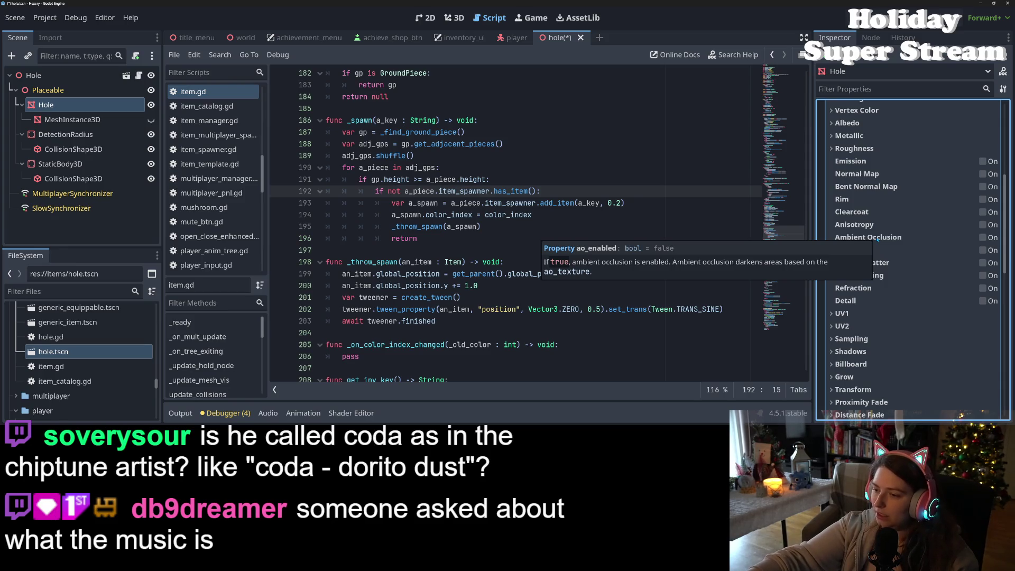
scroll(883, 290, "down", 1)
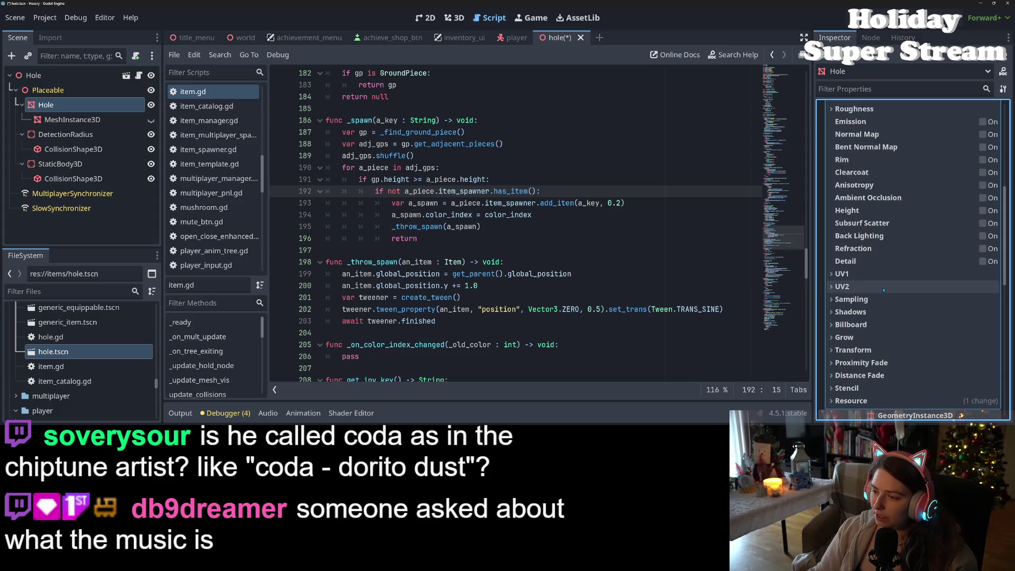
scroll(883, 290, "down", 1)
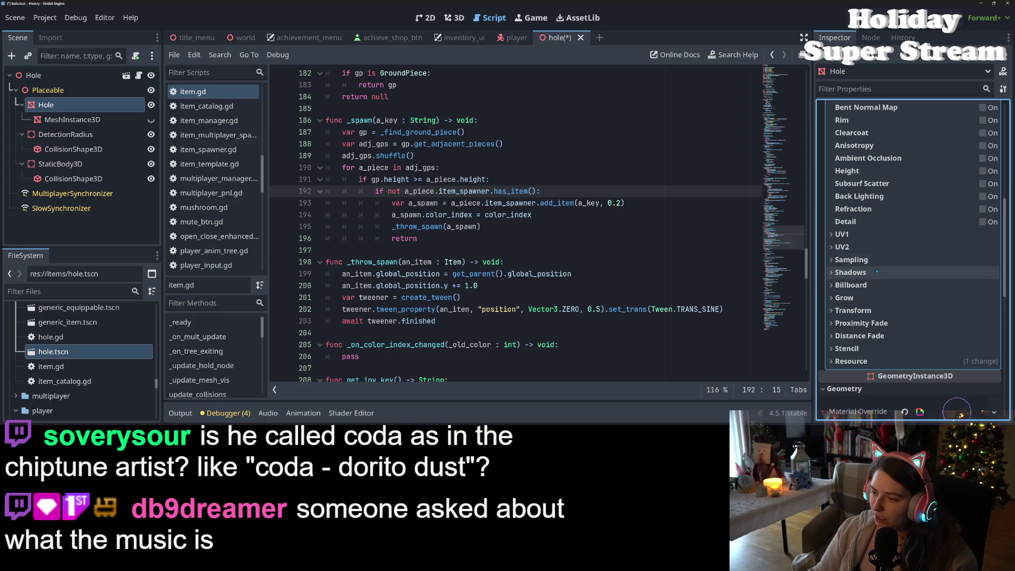
left_click(901, 326)
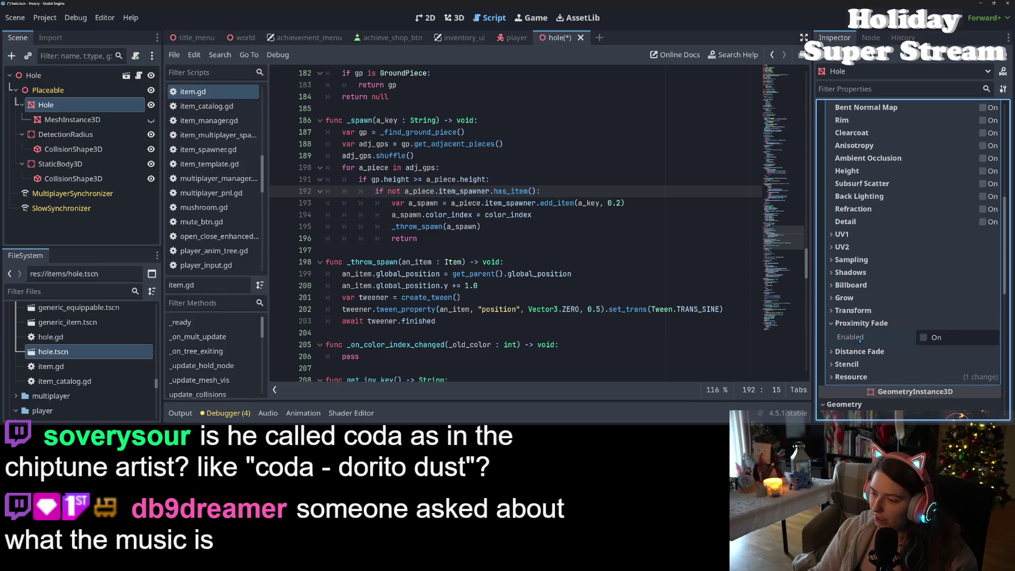
mouse_move(859, 341)
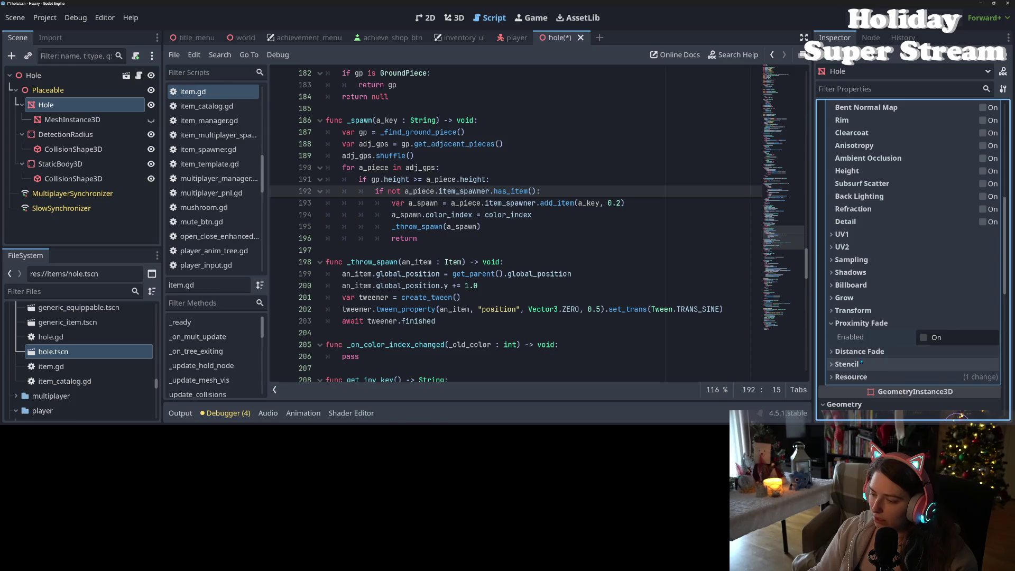
scroll(862, 364, "up", 1)
left_click(862, 365)
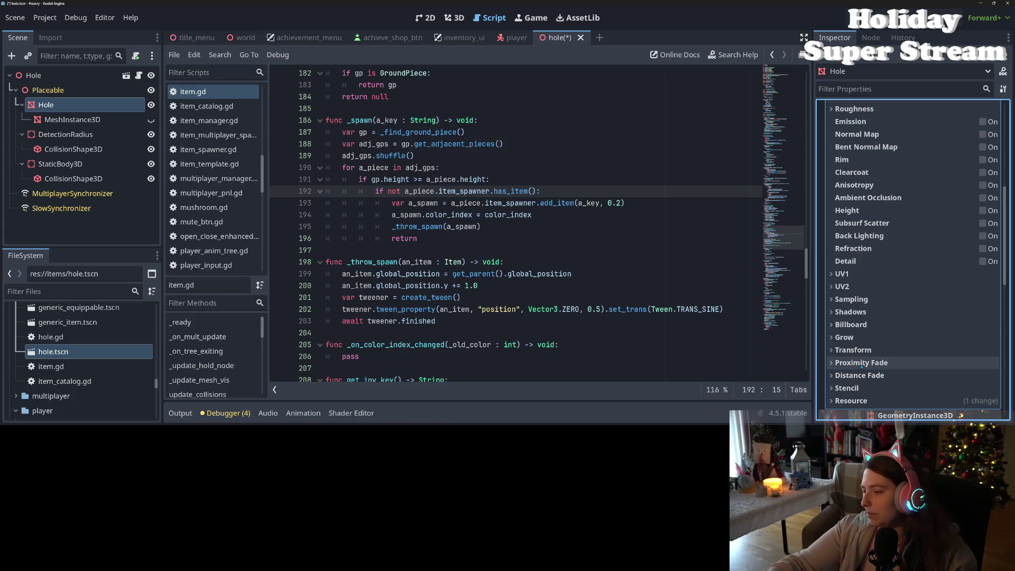
left_click(902, 367)
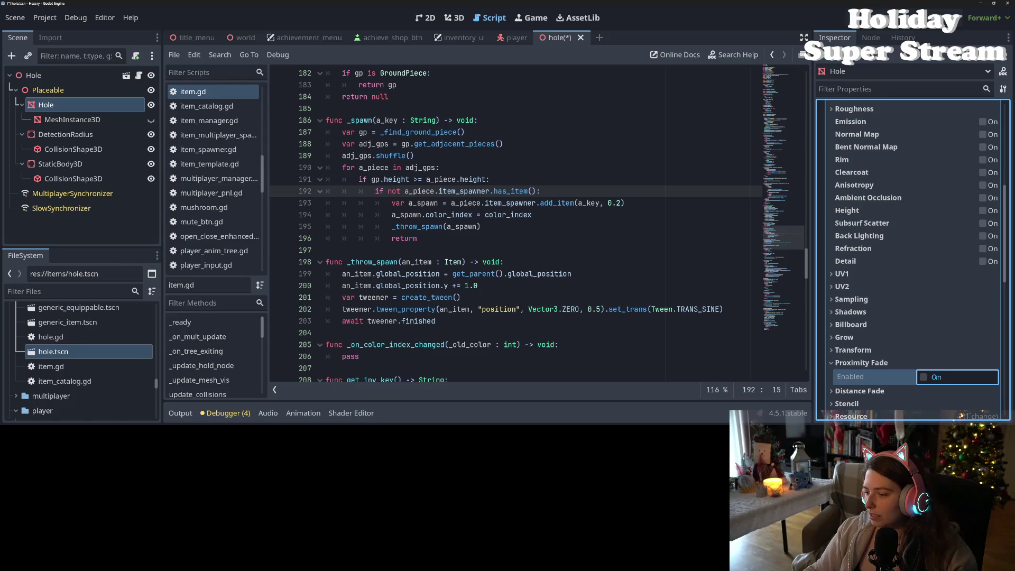
left_click(927, 380)
scroll(934, 360, "down", 1)
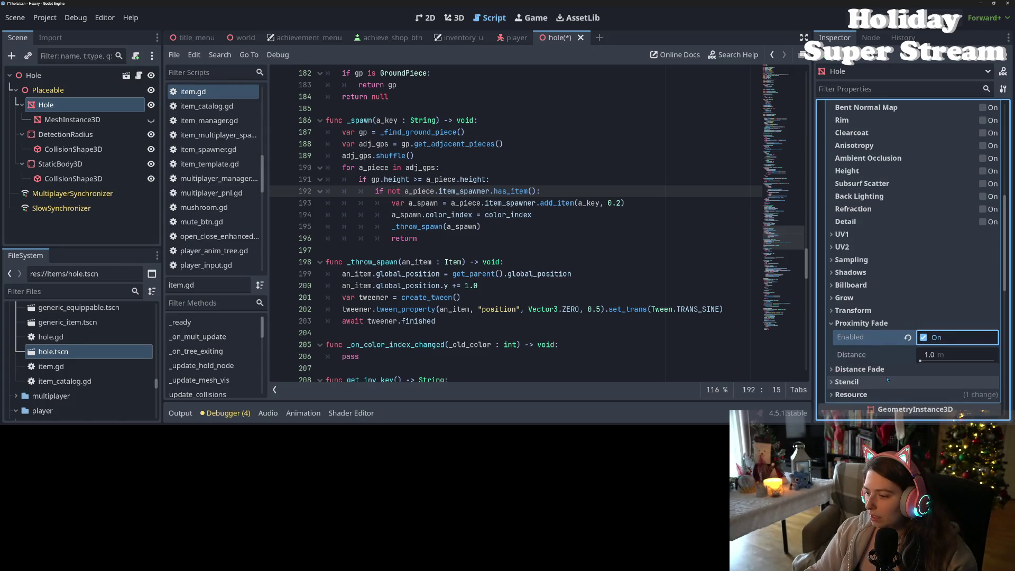
left_click(928, 343)
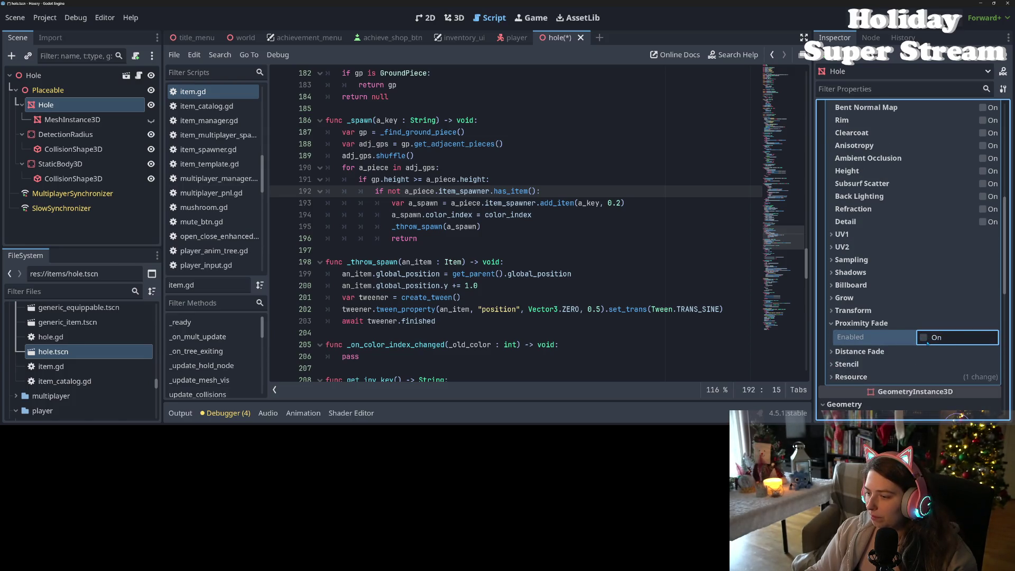
scroll(895, 338, "up", 1)
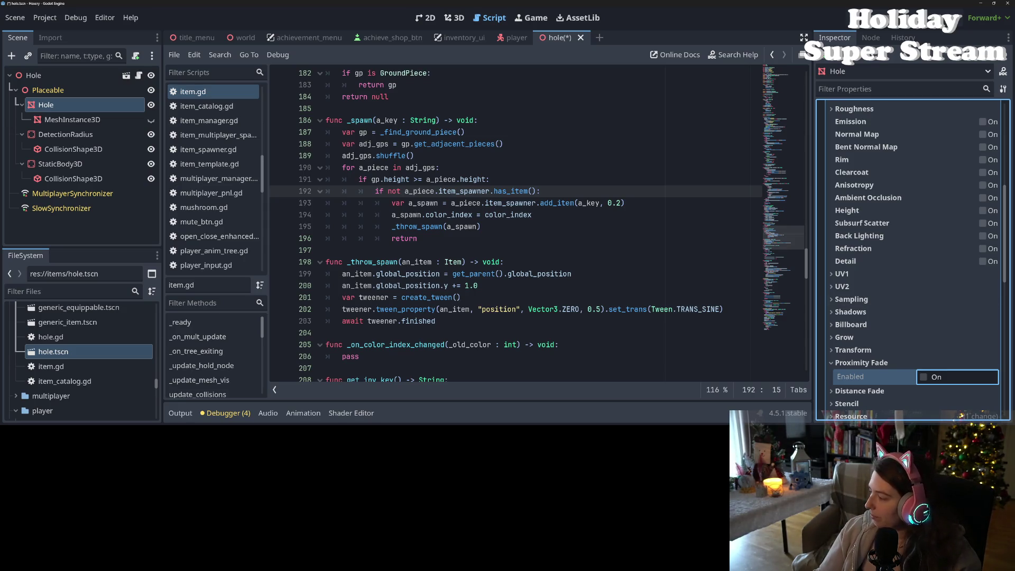
key("alt+Tab")
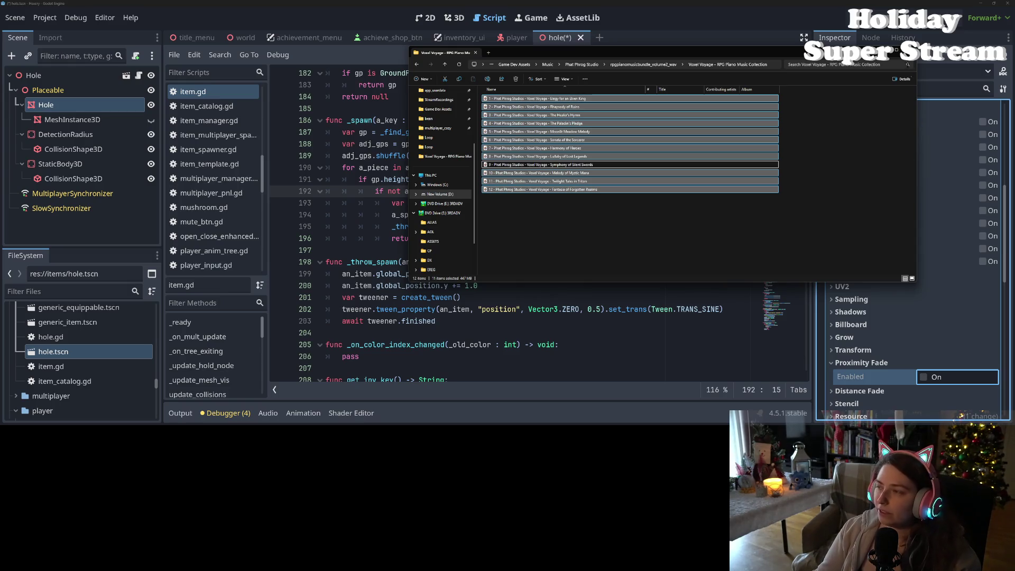
key("alt+Tab")
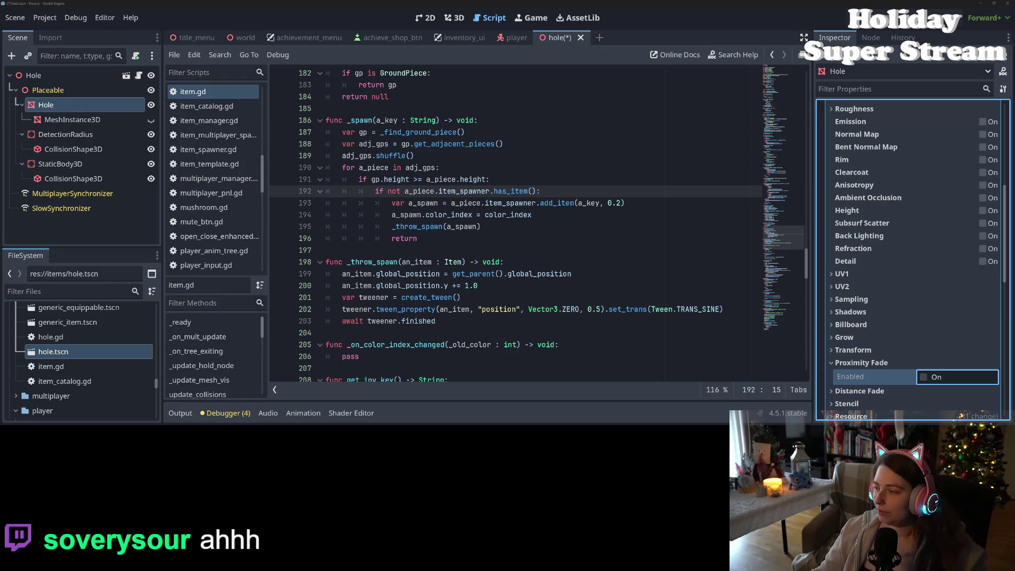
Return to the hole script at line 200 and save the hole scene with Ctrl+S
left_click(489, 292)
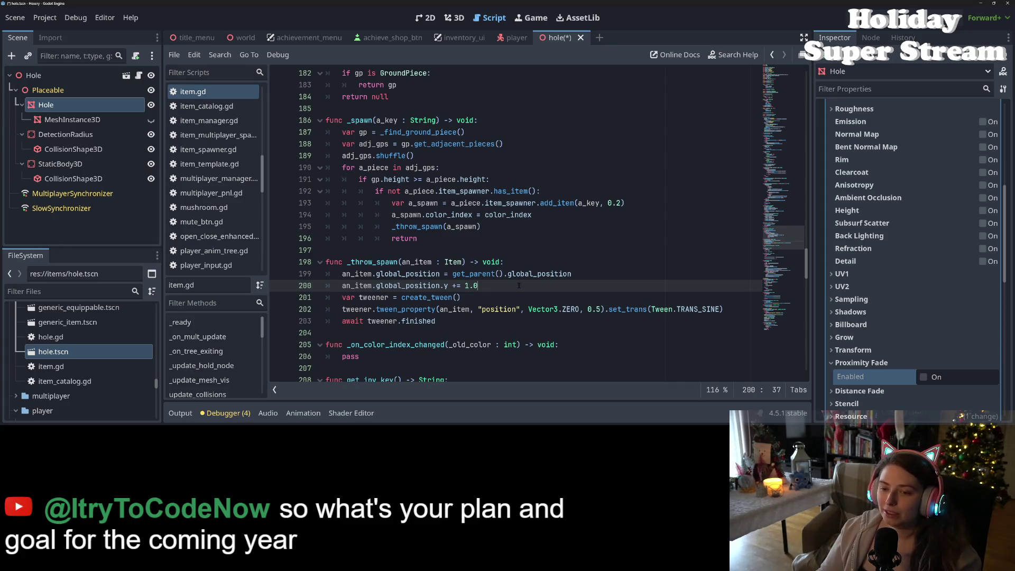
key("ctrl+s")
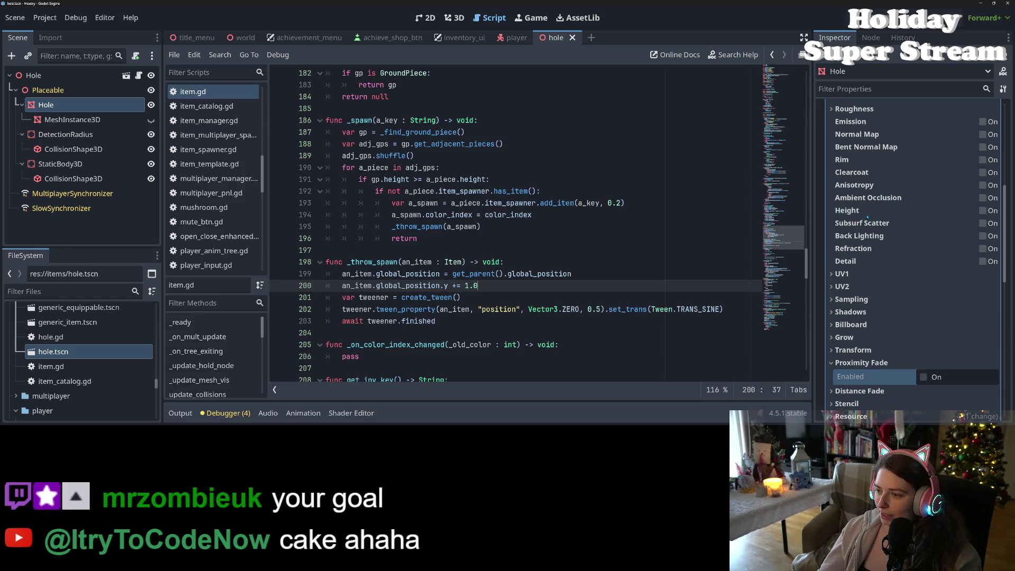
Turn ambient occlusion on the material on, then back off
scroll(870, 265, "down", 3)
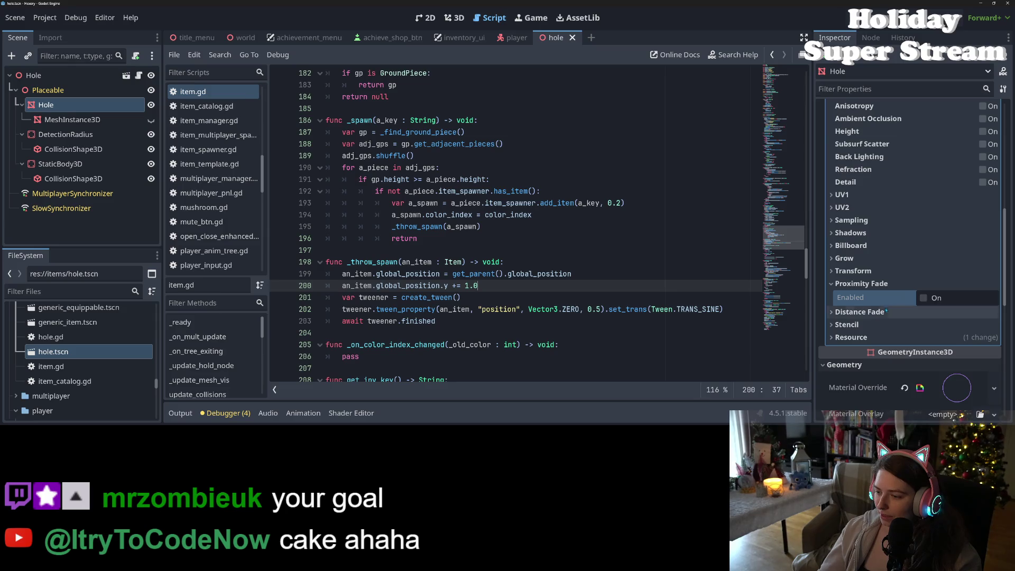
scroll(878, 280, "up", 2)
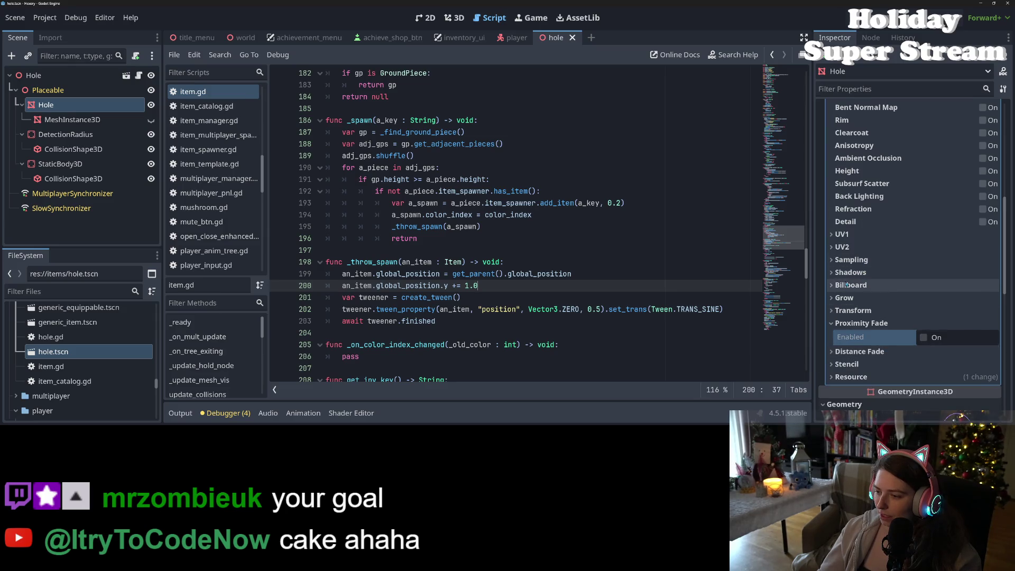
scroll(867, 307, "up", 3)
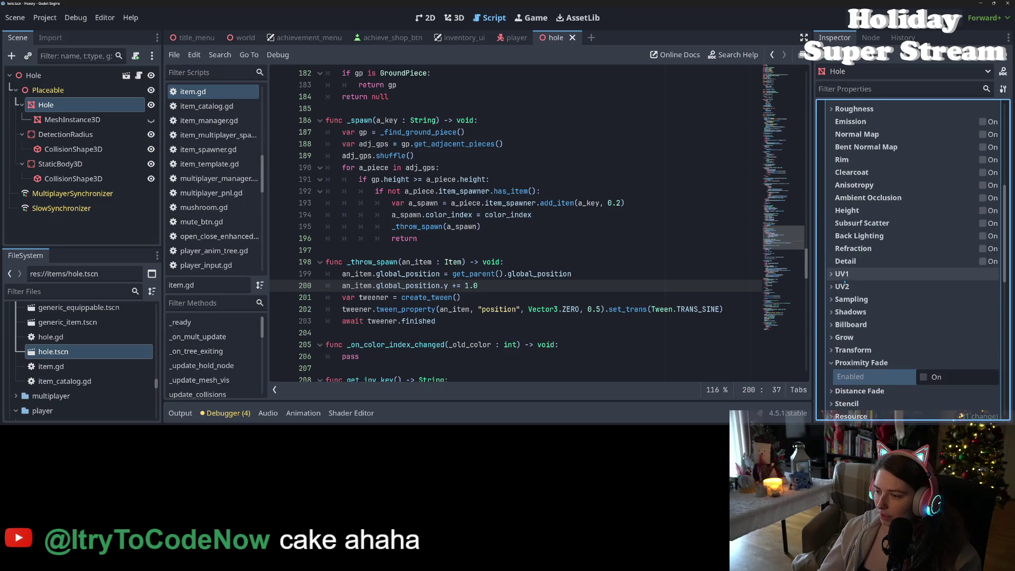
scroll(926, 303, "up", 2)
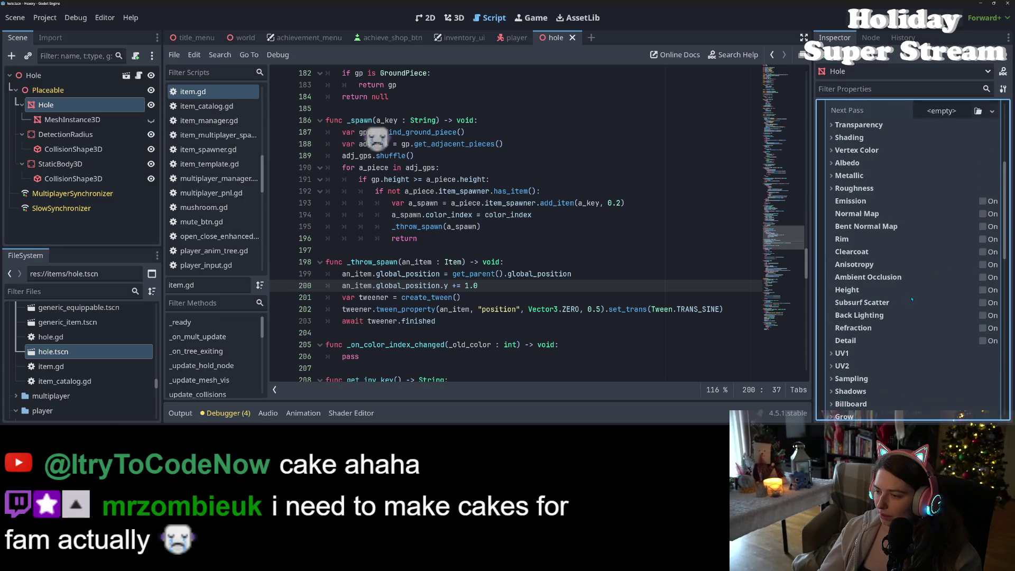
left_click(985, 277)
left_click(984, 277)
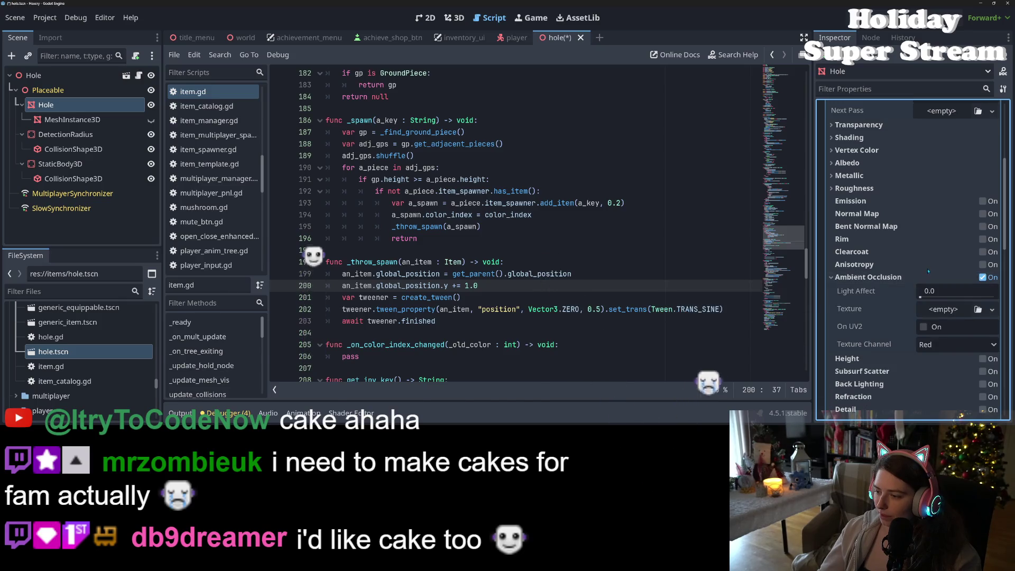
left_click(983, 277)
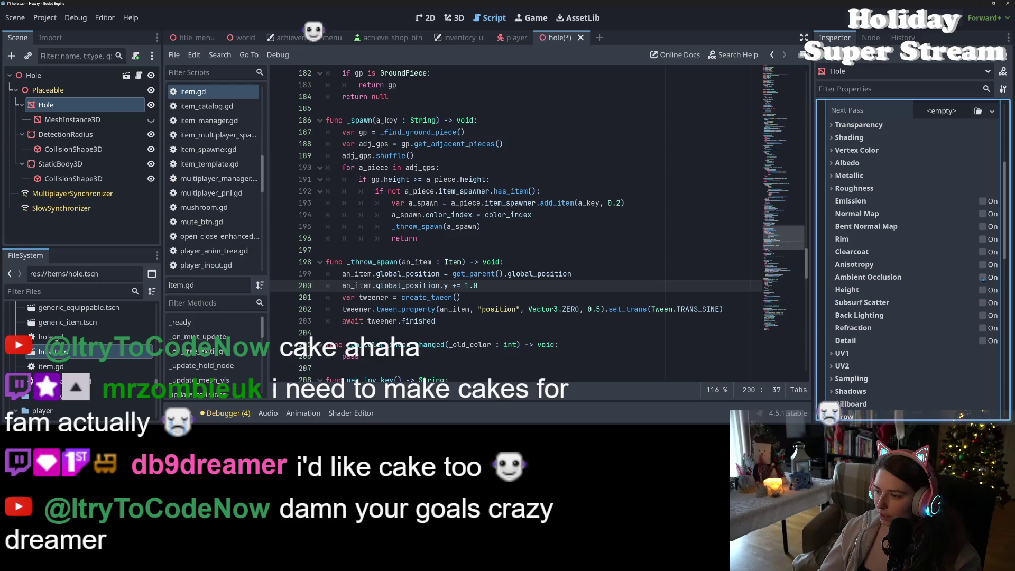
scroll(899, 282, "up", 3)
scroll(894, 288, "up", 2)
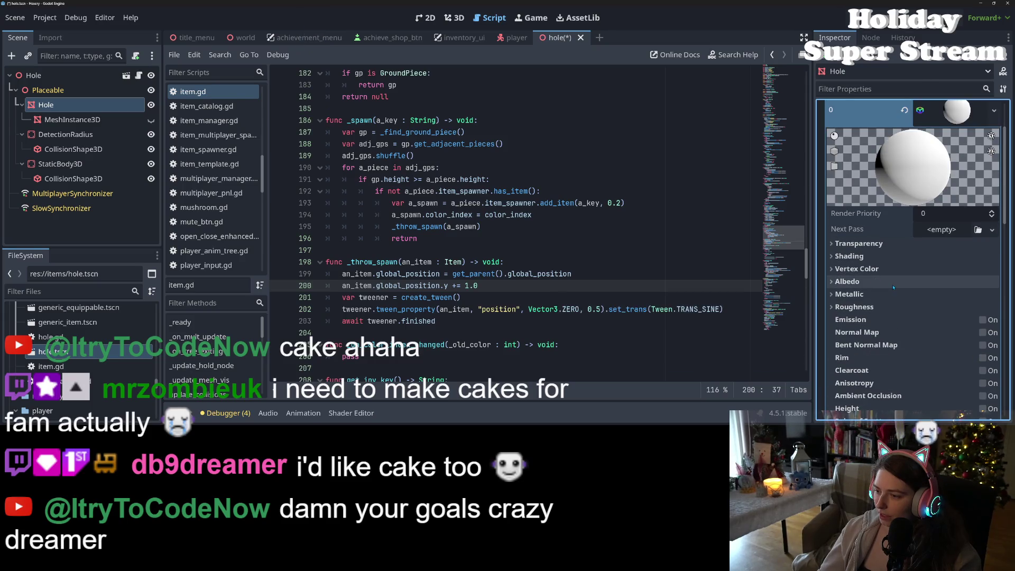
Review the Shading and Transparency settings, keeping back-face culling, blend mode and Disabled transparency
left_click(872, 256)
left_click(871, 245)
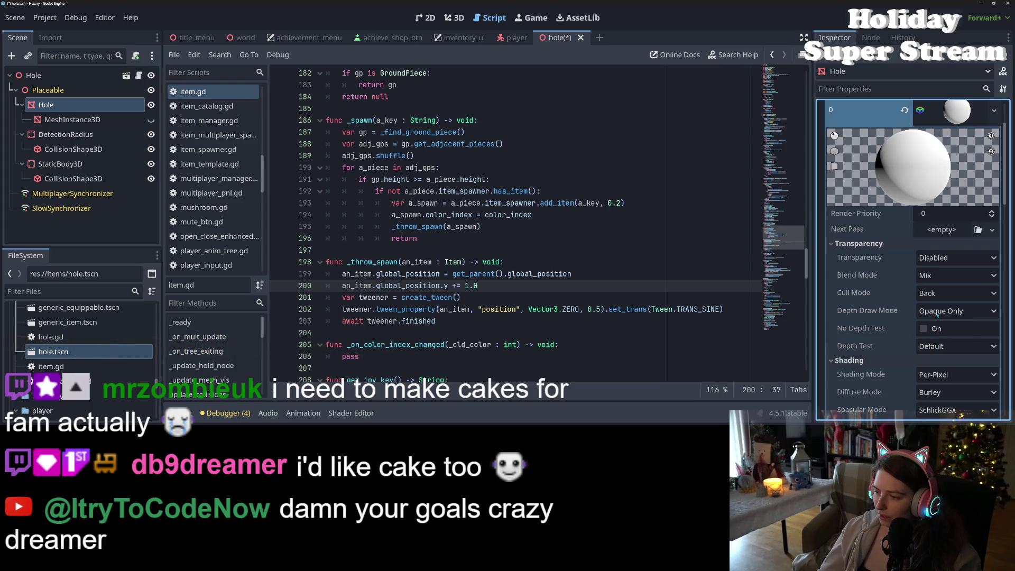
left_click(951, 296)
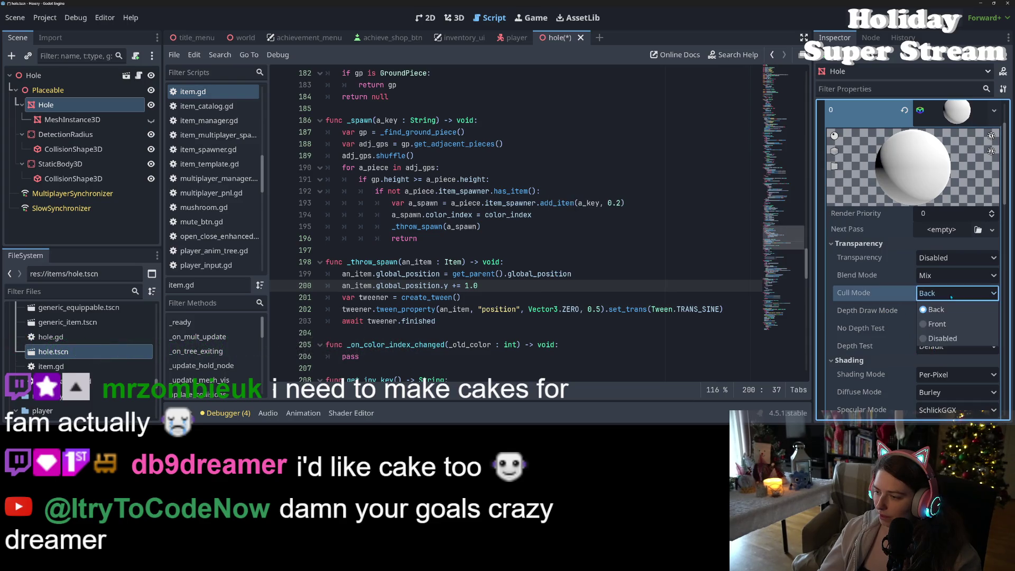
left_click(914, 290)
left_click(950, 275)
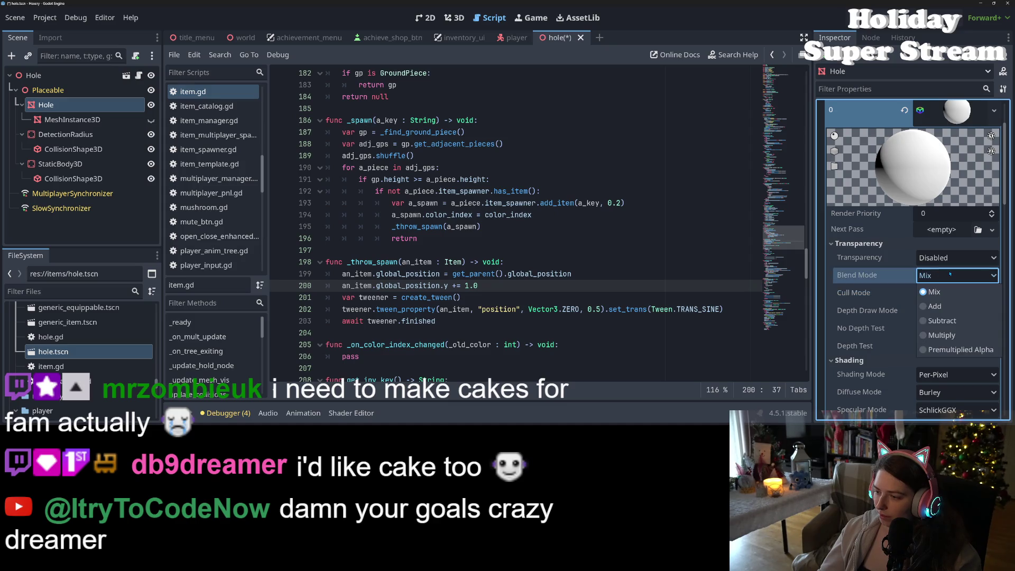
left_click(951, 274)
left_click(950, 259)
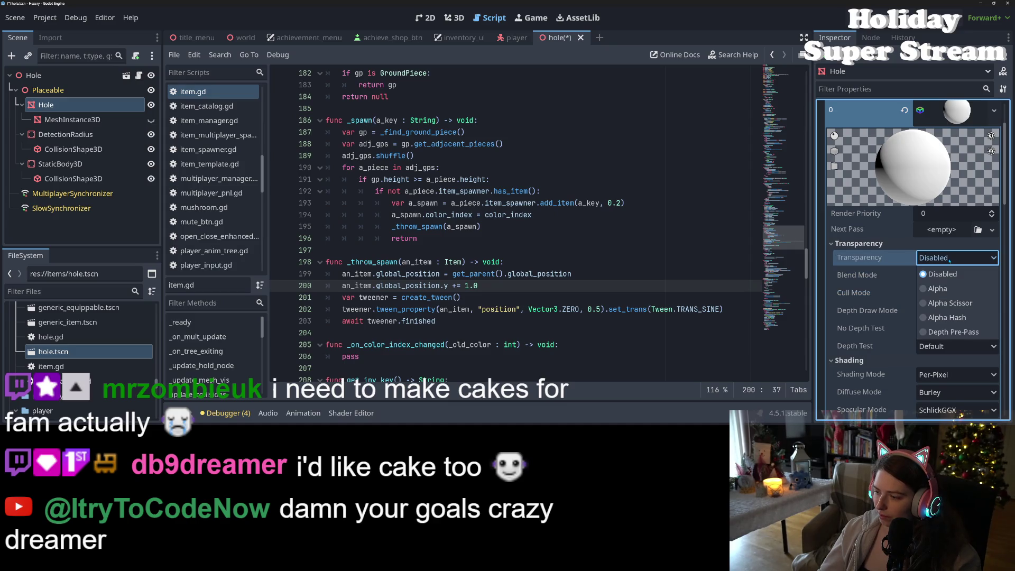
left_click(950, 259)
scroll(894, 290, "down", 4)
scroll(893, 290, "up", 2)
scroll(894, 290, "down", 8)
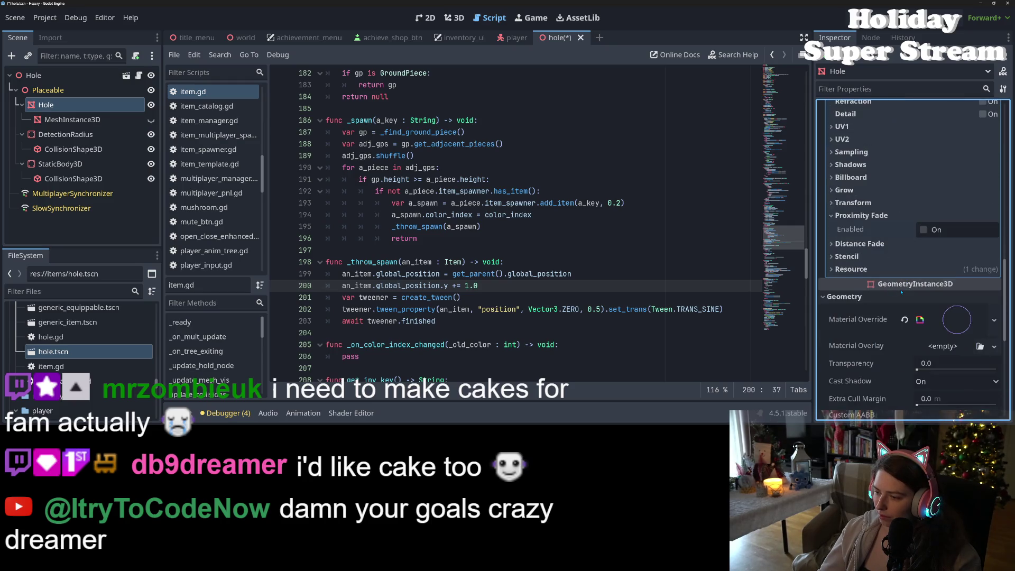
scroll(917, 292, "up", 2)
scroll(918, 293, "up", 6)
Set the material transparency to Depth Pre-Pass, then revert it to Disabled
left_click(945, 178)
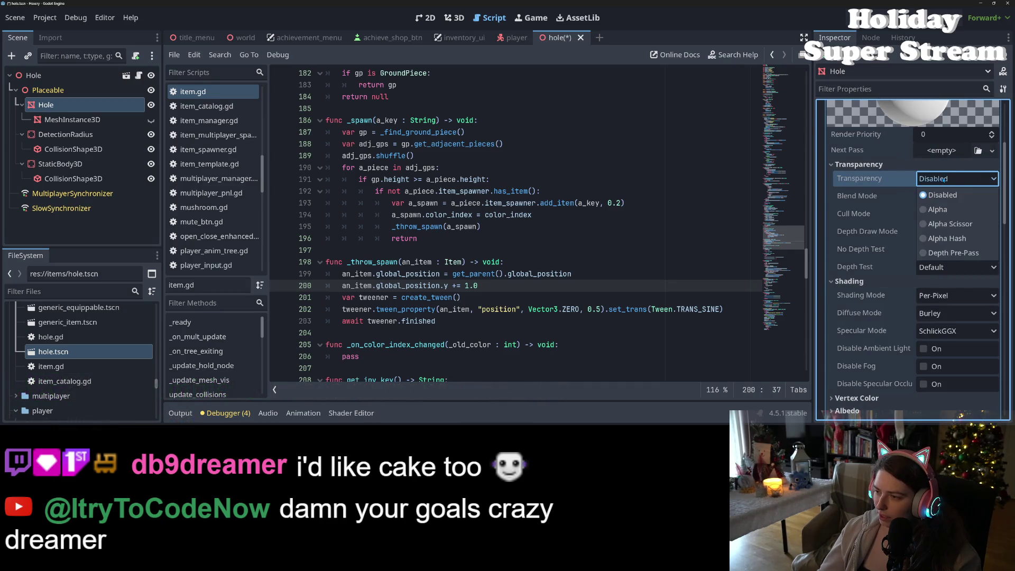
left_click(971, 257)
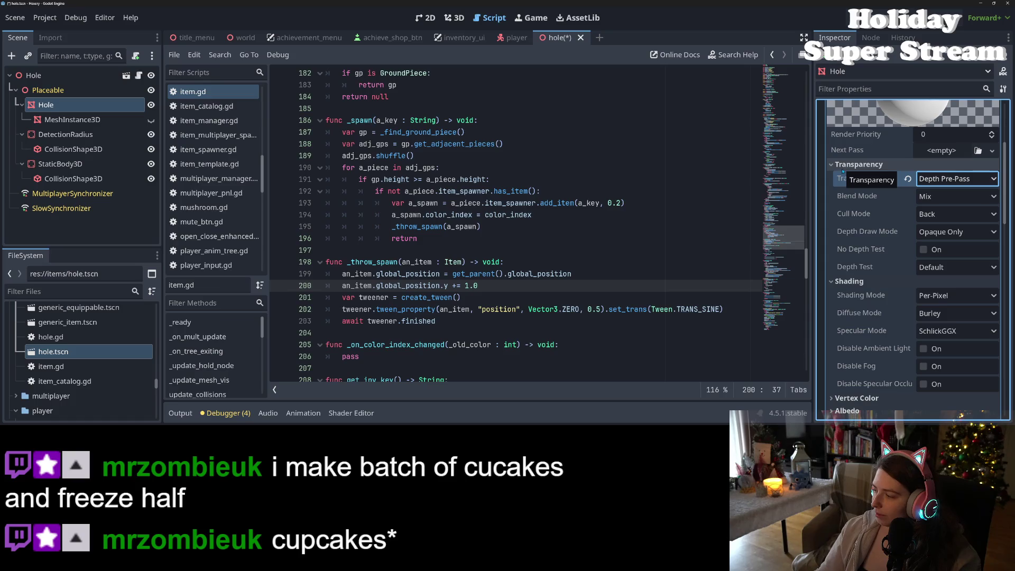
left_click(908, 179)
Clear surface material override slot 0 on the Hole mesh and save the hole scene
scroll(899, 238, "up", 3)
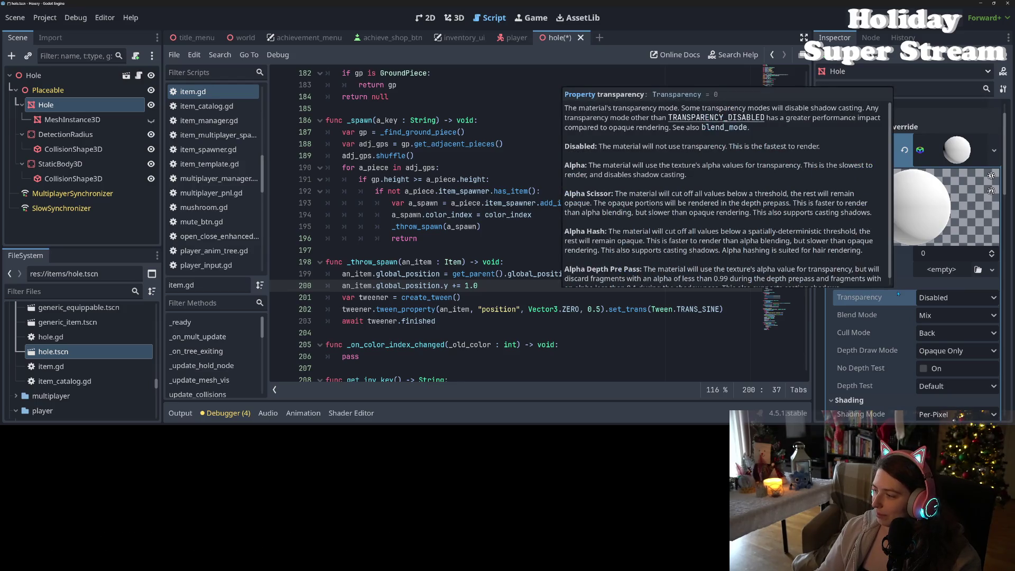
mouse_move(895, 354)
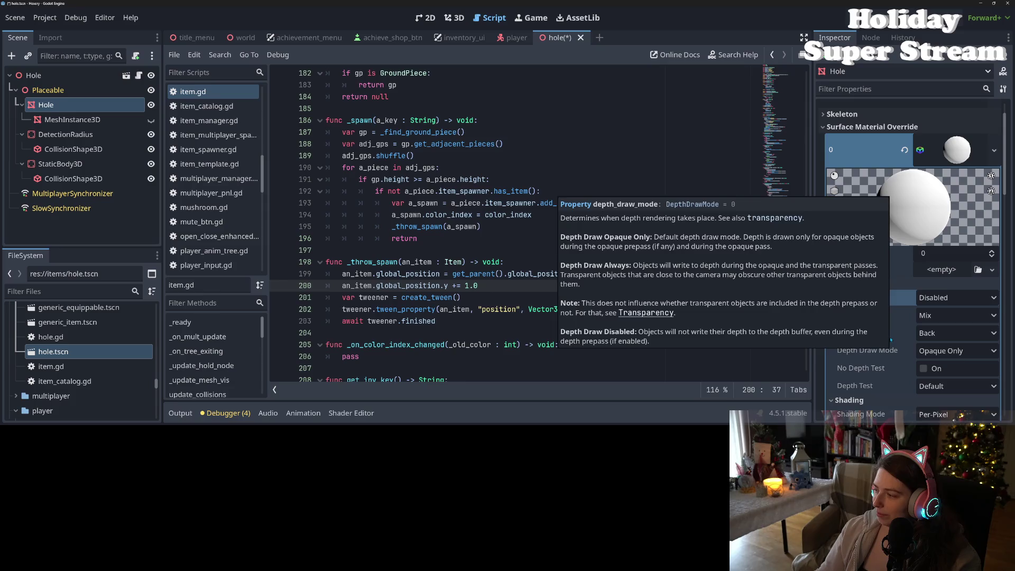
left_click(906, 151)
key("ctrl+s")
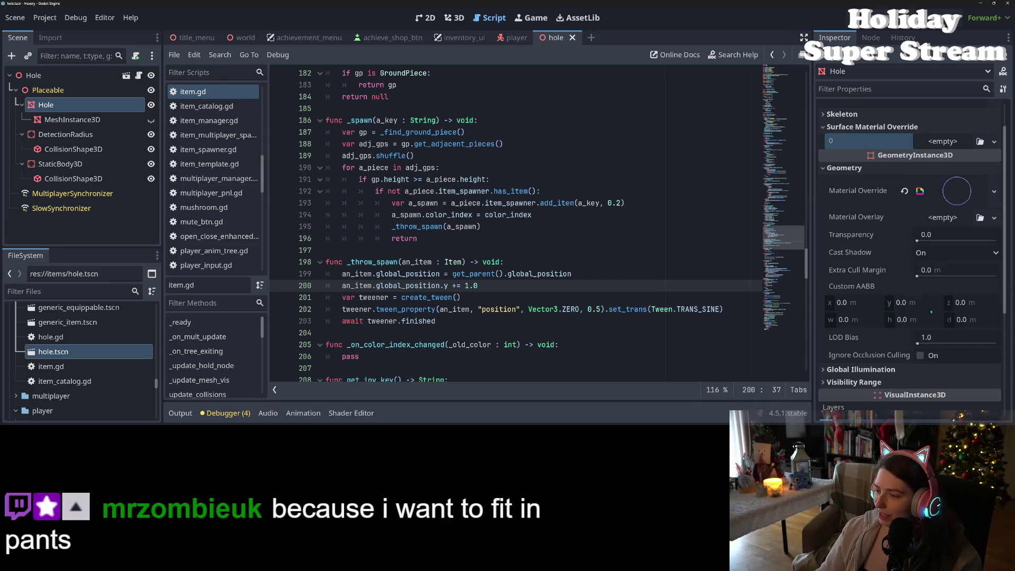
Float the Shader Editor into a maximized window, read the ground shader code, then minimize it
scroll(910, 264, "down", 6)
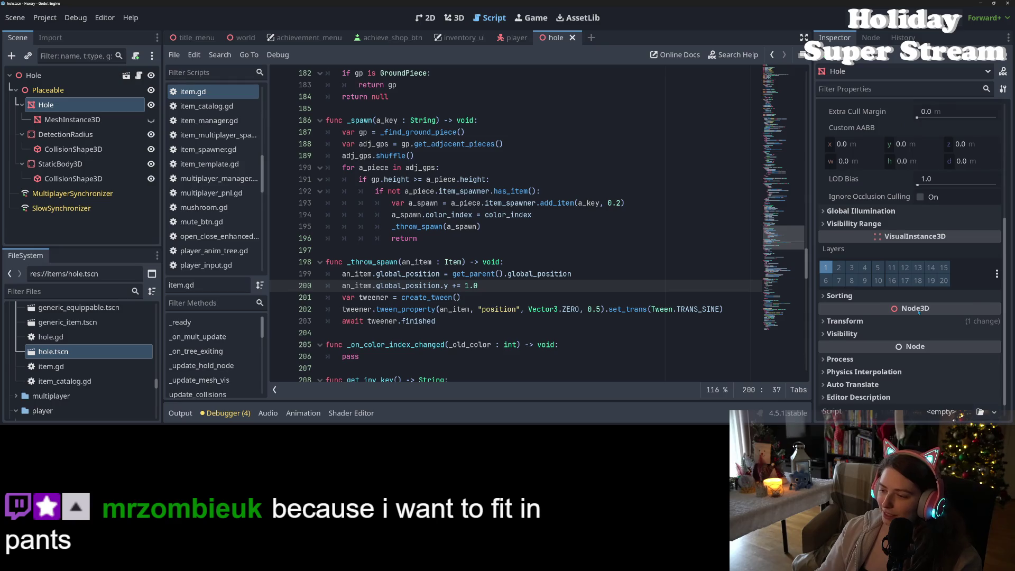
left_click(345, 414)
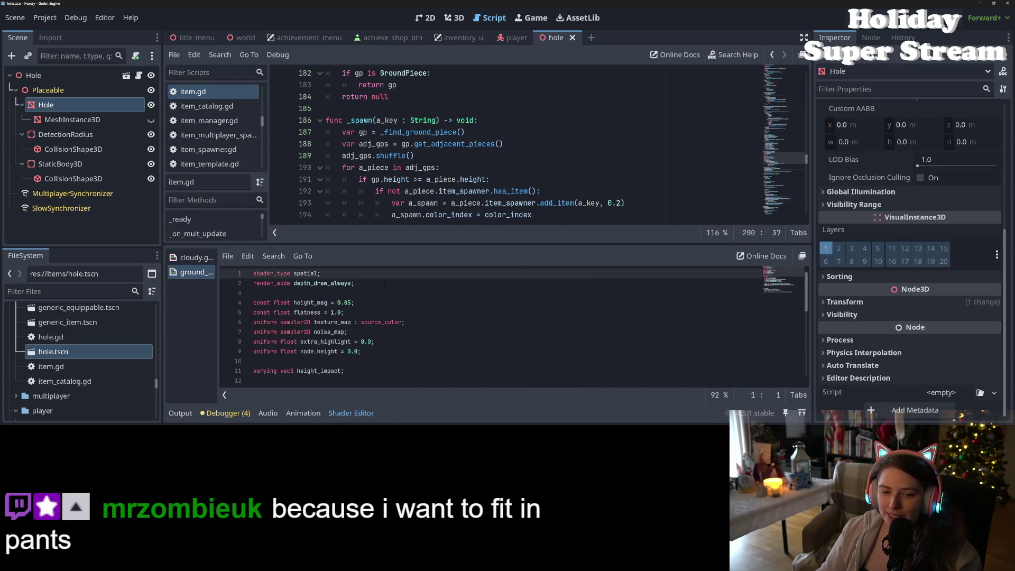
left_click(803, 256)
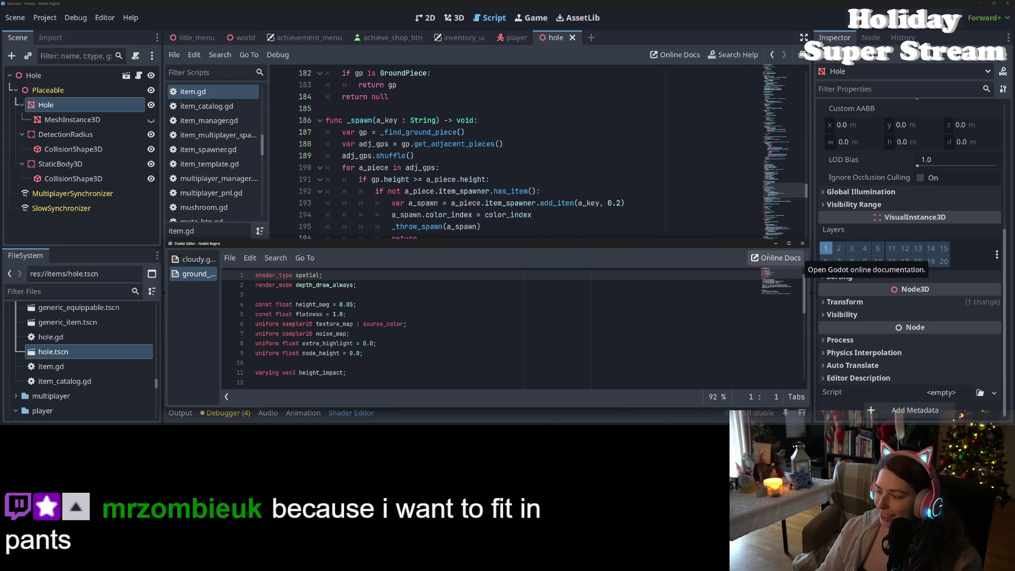
left_click(789, 244)
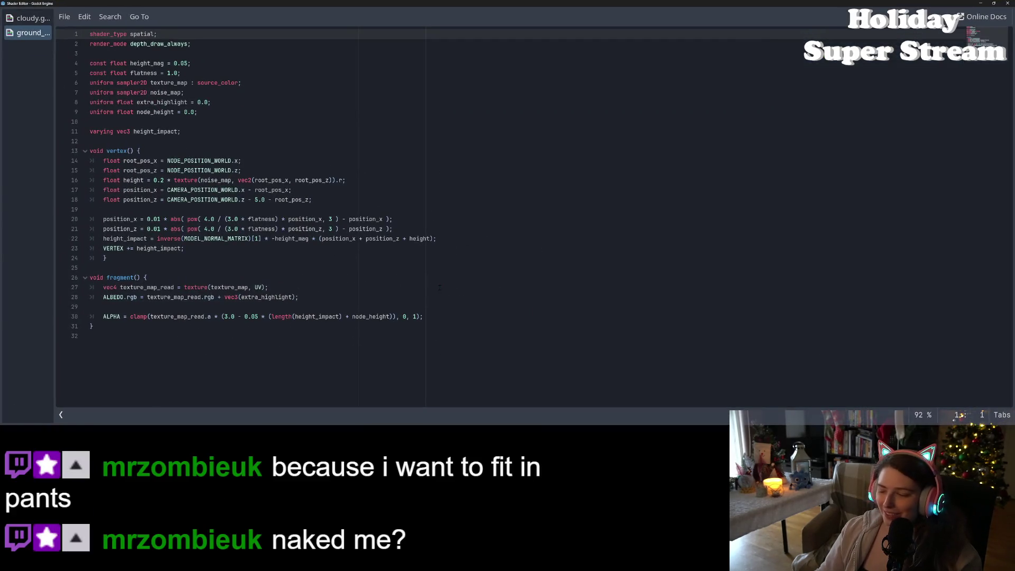
scroll(440, 287, "up", 2)
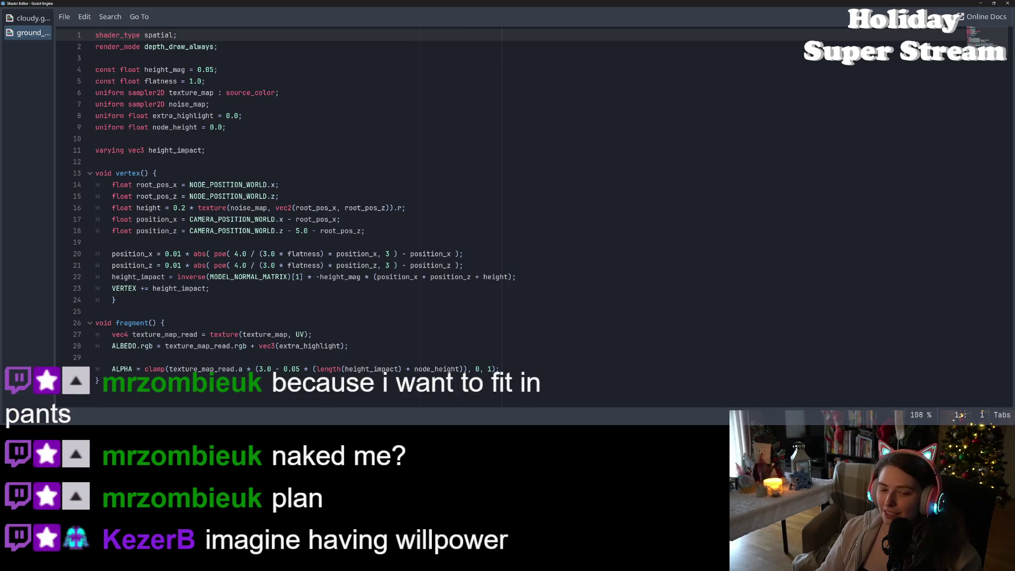
left_click(413, 378)
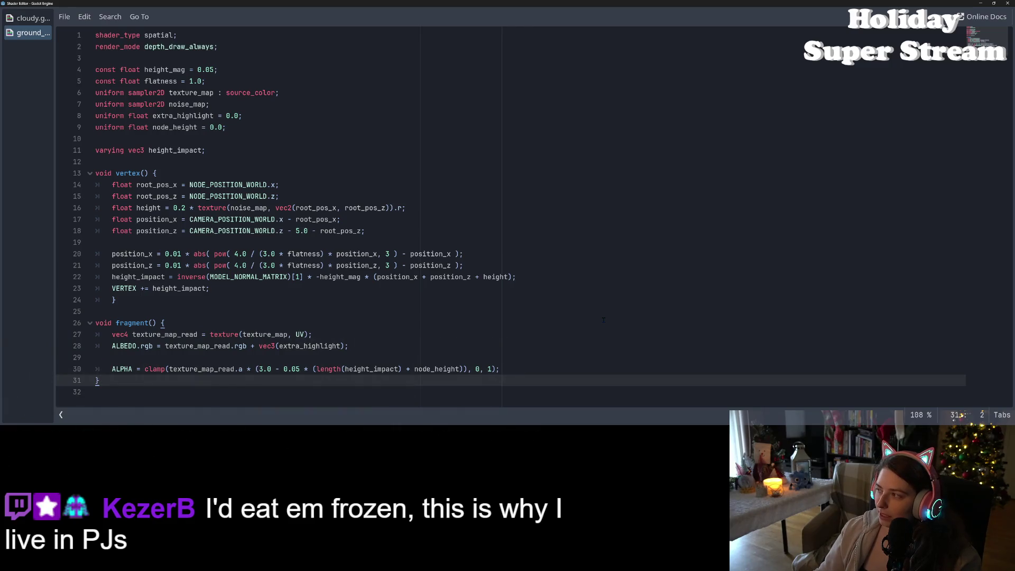
left_click(982, 4)
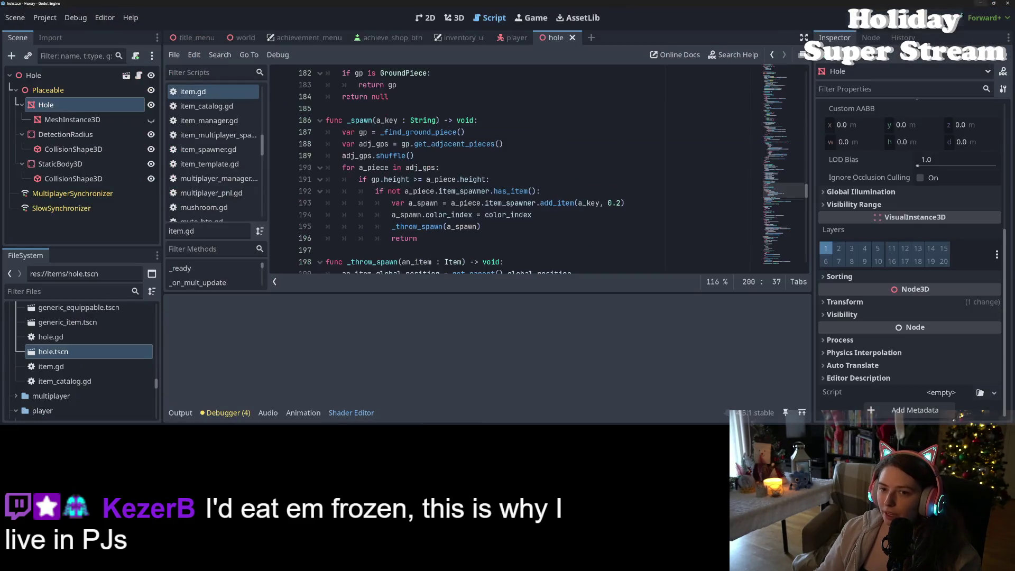
Open the player scene in 3D, collapse the bottom panel, orbit to the witch, and select Skeleton3D
left_click(513, 38)
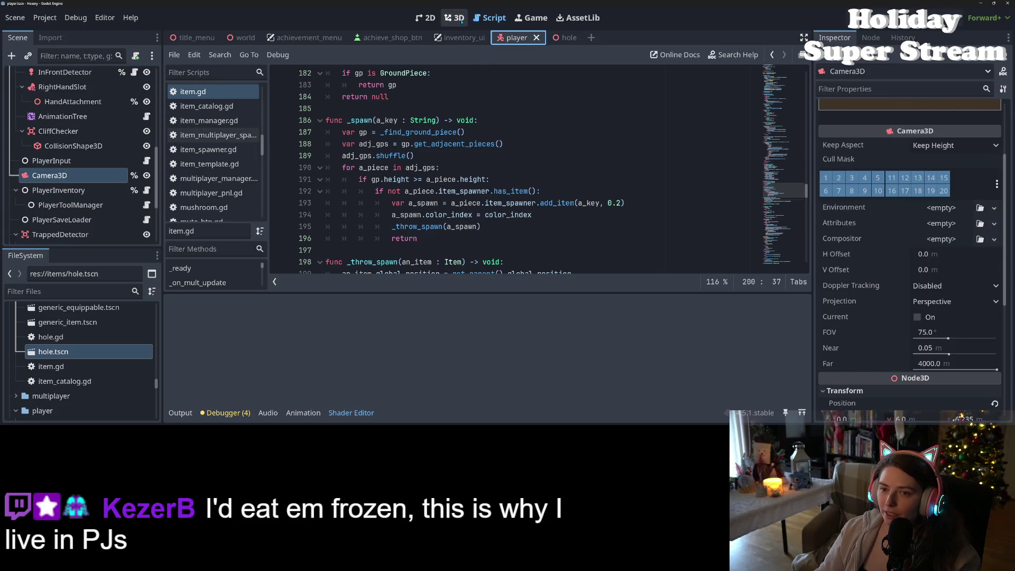
left_click(454, 18)
left_click(180, 413)
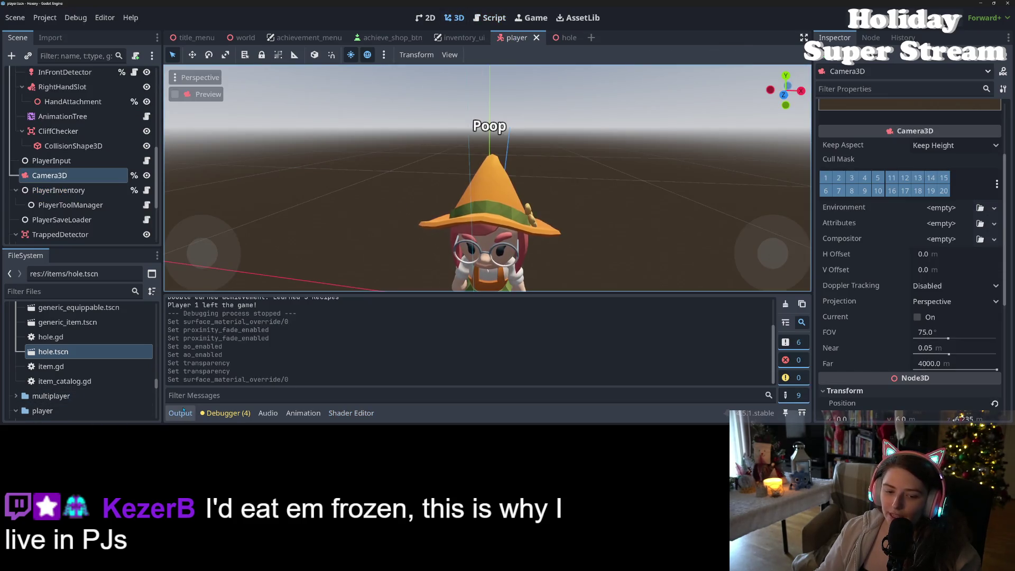
left_click(181, 413)
scroll(557, 300, "down", 5)
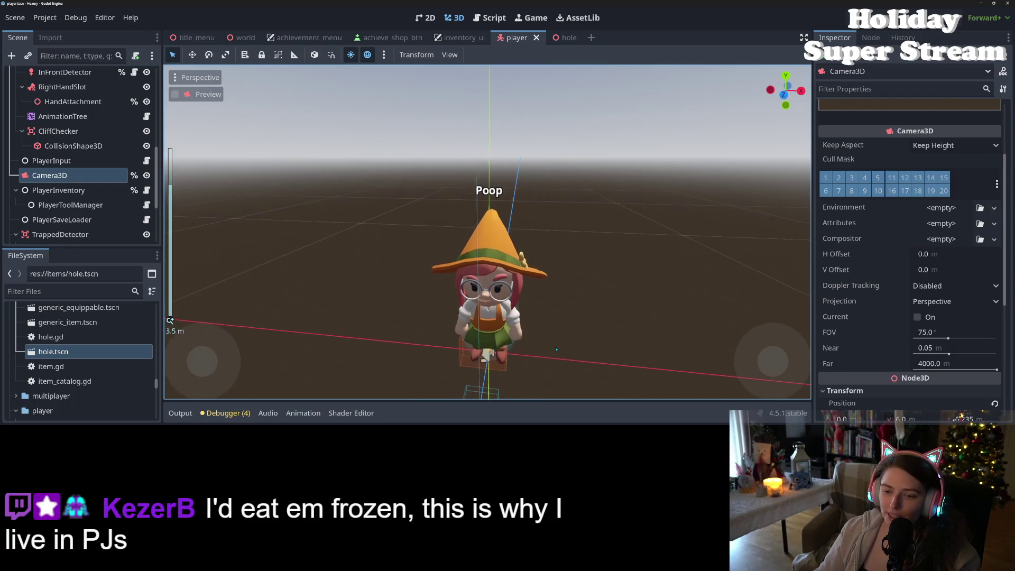
scroll(557, 299, "up", 1)
mouse_move(558, 300)
left_mouse_down()
mouse_move(519, 315)
mouse_move(434, 278)
left_mouse_up()
scroll(434, 278, "up", 2)
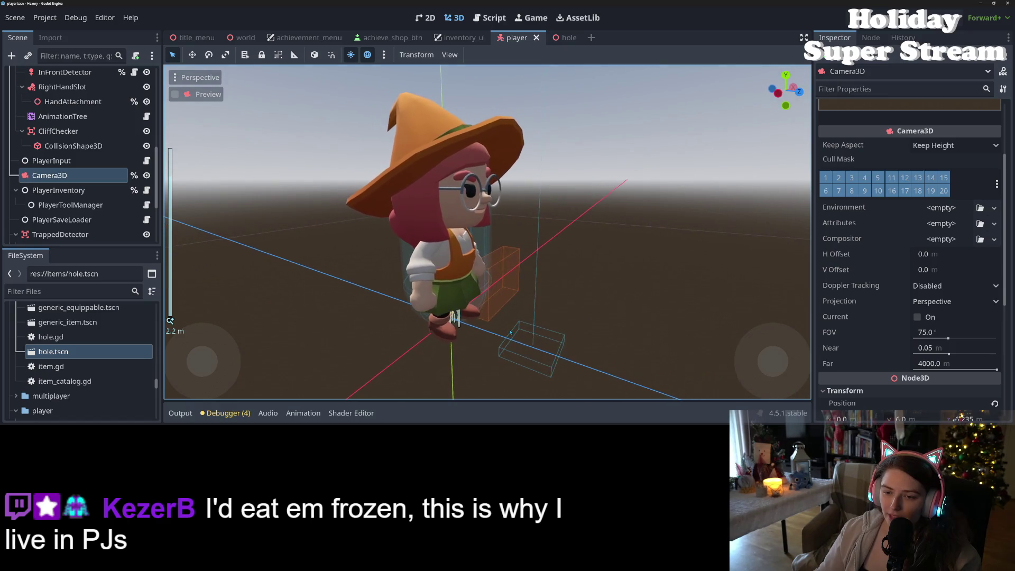
left_click(439, 265)
scroll(59, 160, "up", 5)
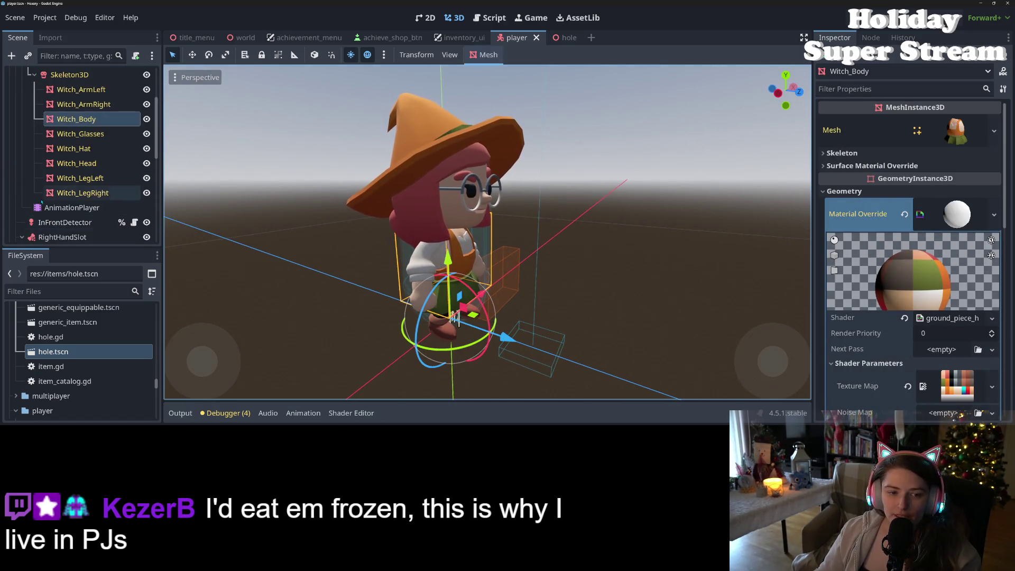
left_click(60, 161)
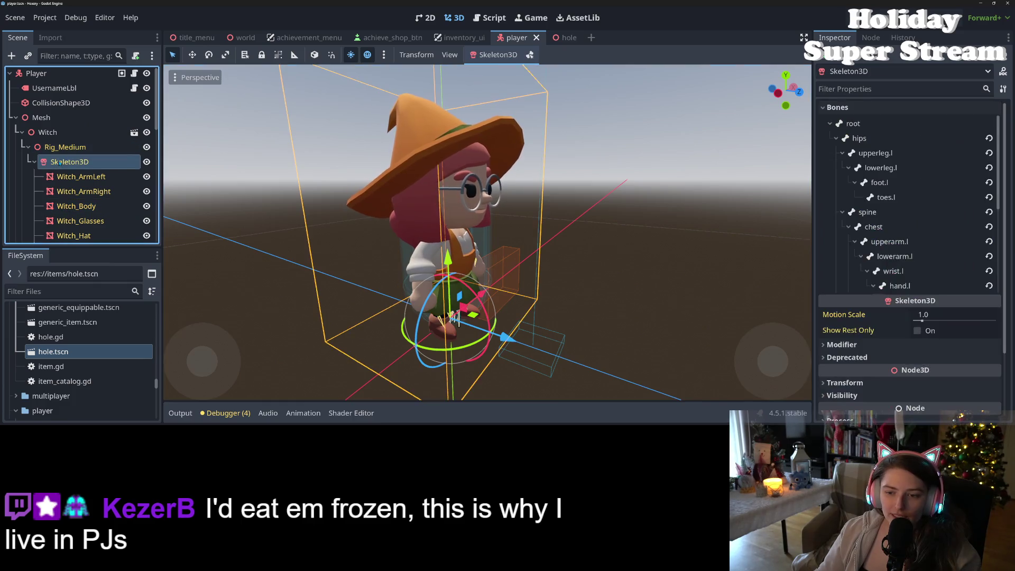
Enable skeleton edit mode and rotate the witch's upperarm.r bone slightly at the shoulder
left_click_drag(591, 293, 467, 276)
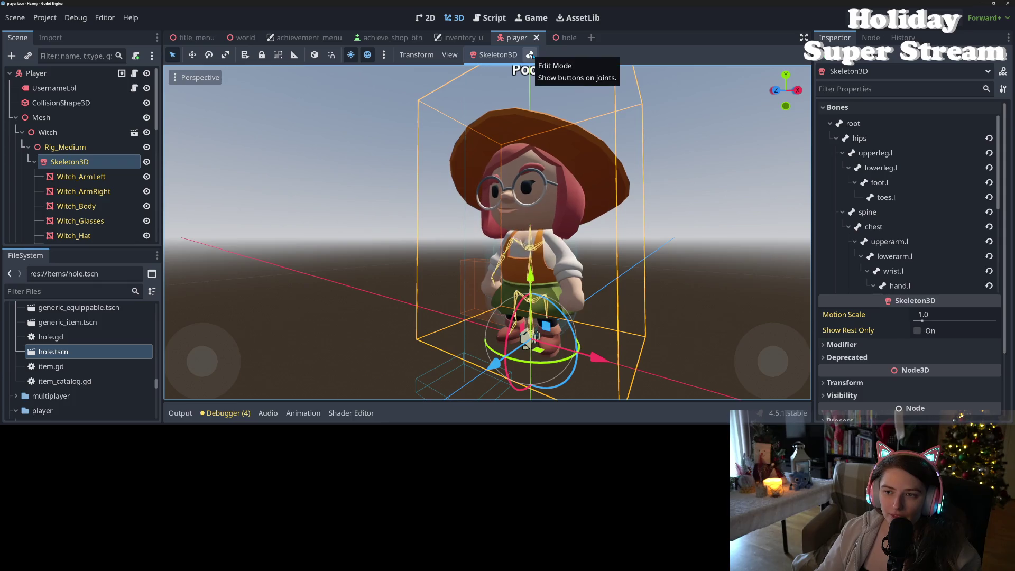
left_click(530, 55)
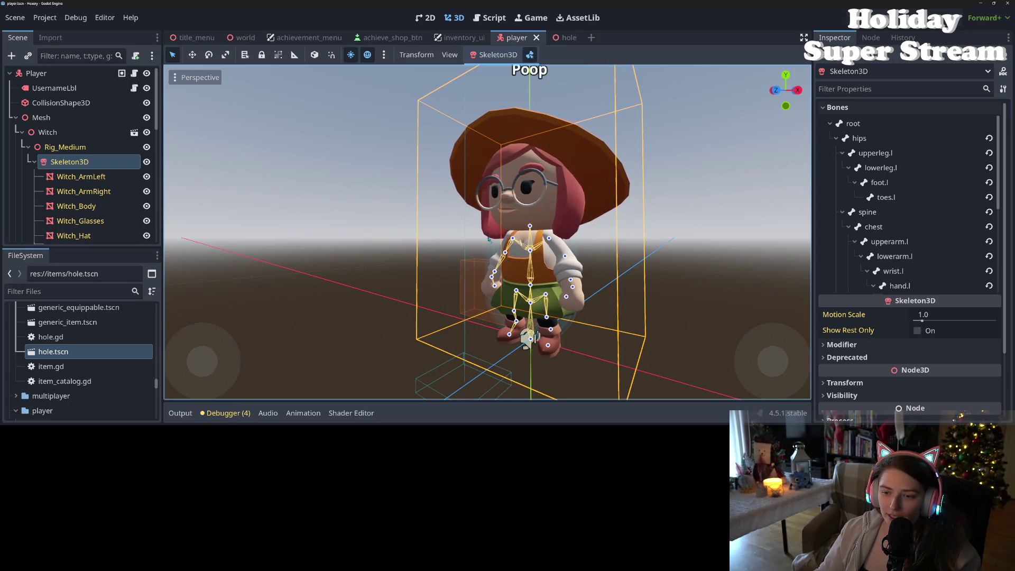
left_click(513, 239)
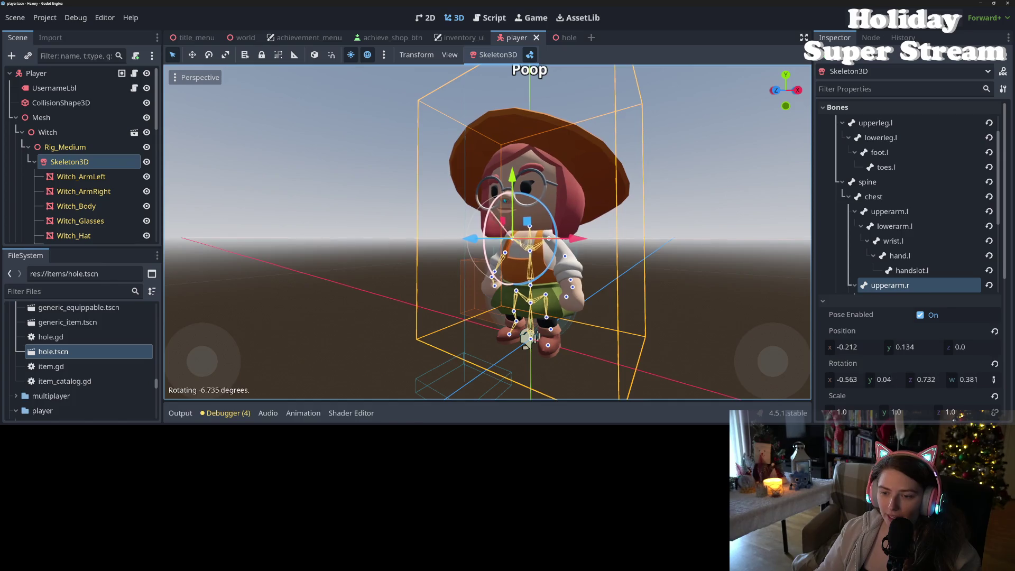
left_click_drag(517, 188, 494, 202)
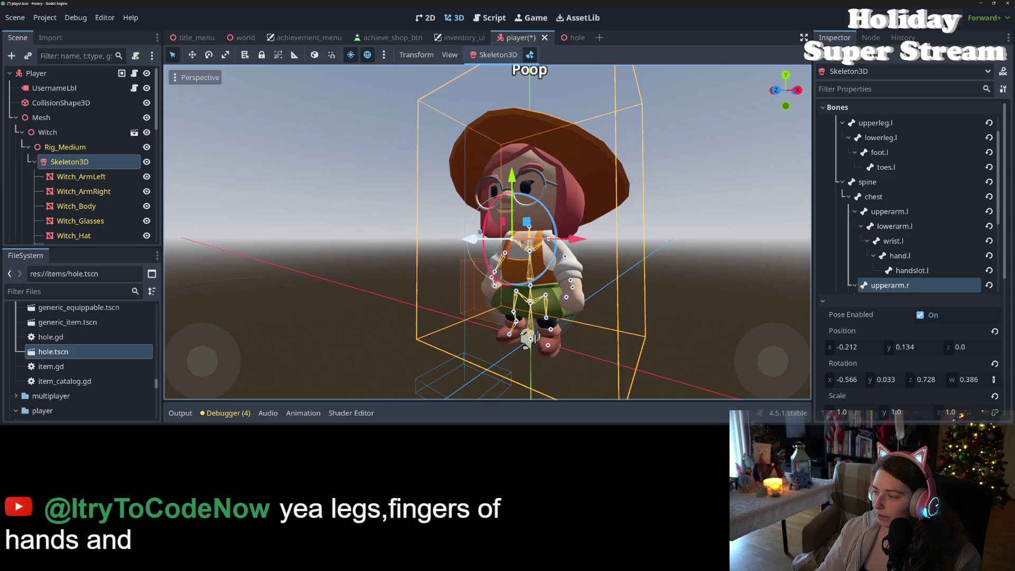
mouse_move(454, 277)
left_mouse_down()
mouse_move(562, 283)
mouse_move(486, 296)
left_mouse_up()
scroll(492, 278, "down", 2)
scroll(486, 296, "up", 2)
scroll(486, 296, "up", 5)
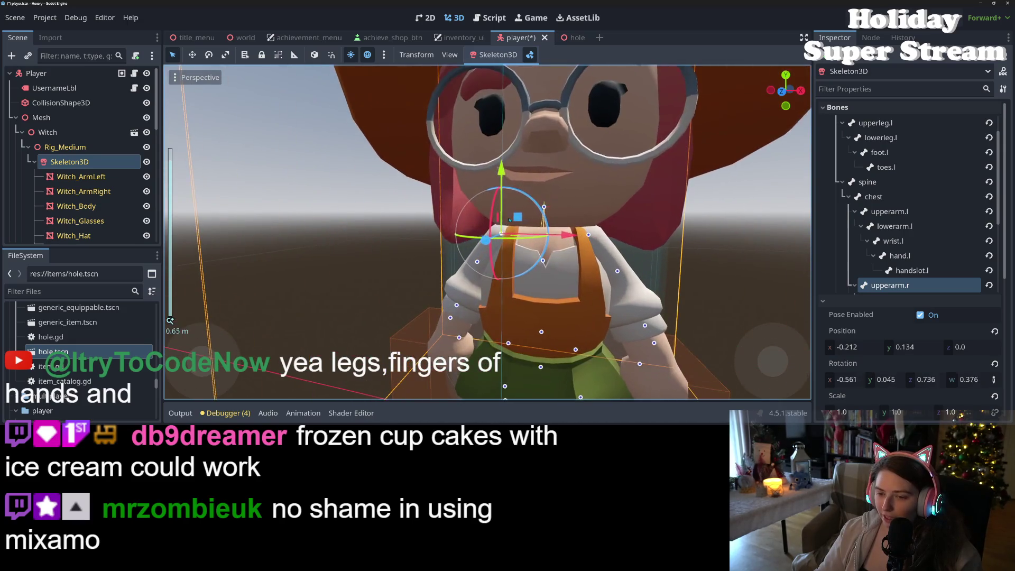
left_click(487, 241)
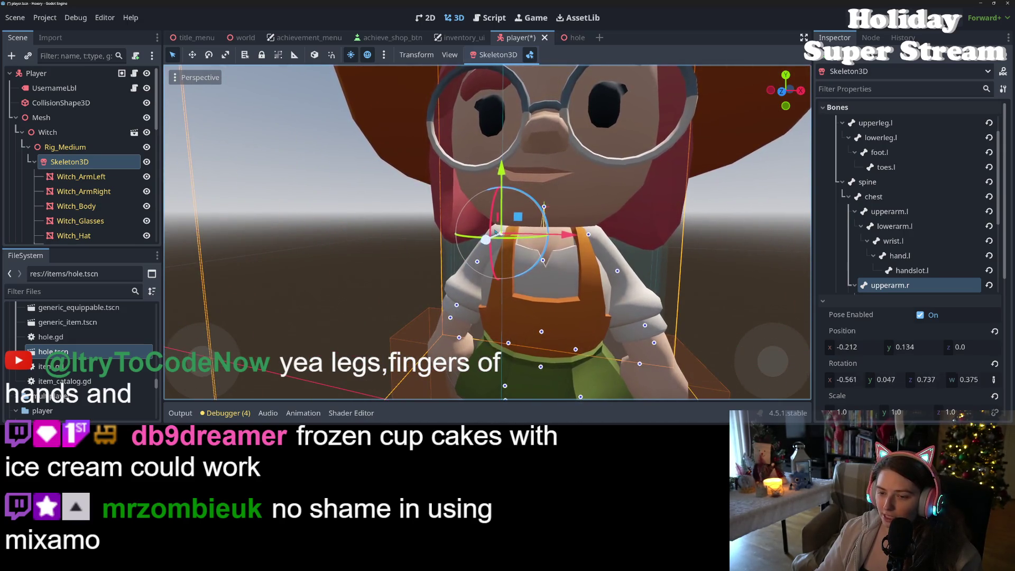
mouse_move(558, 236)
left_mouse_down()
mouse_move(476, 229)
mouse_move(503, 297)
left_mouse_up()
Snap to the numpad front view, save the player scene, and select the hips bone
scroll(502, 297, "down", 10)
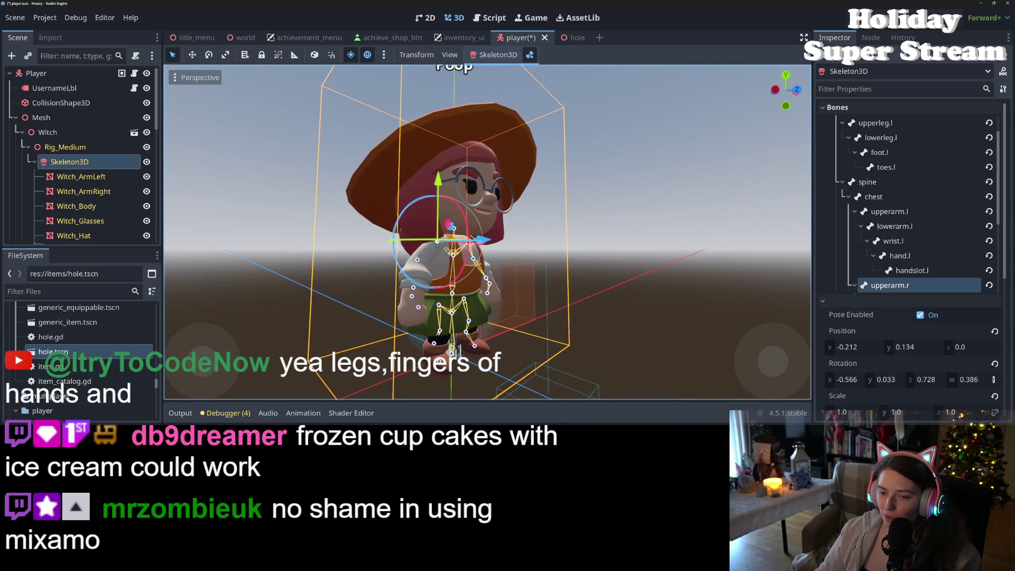
key("KP_1")
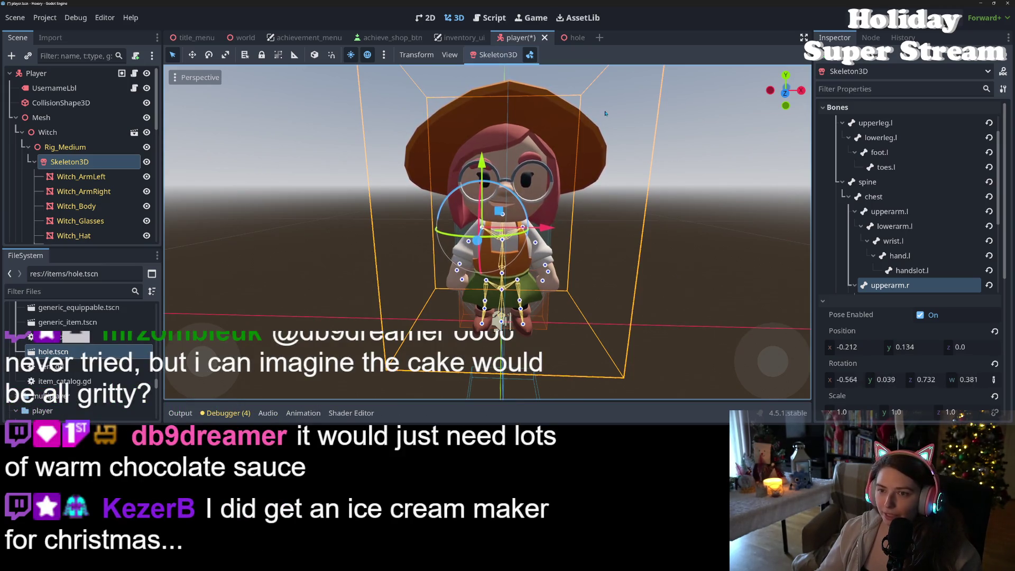
key("ctrl+s")
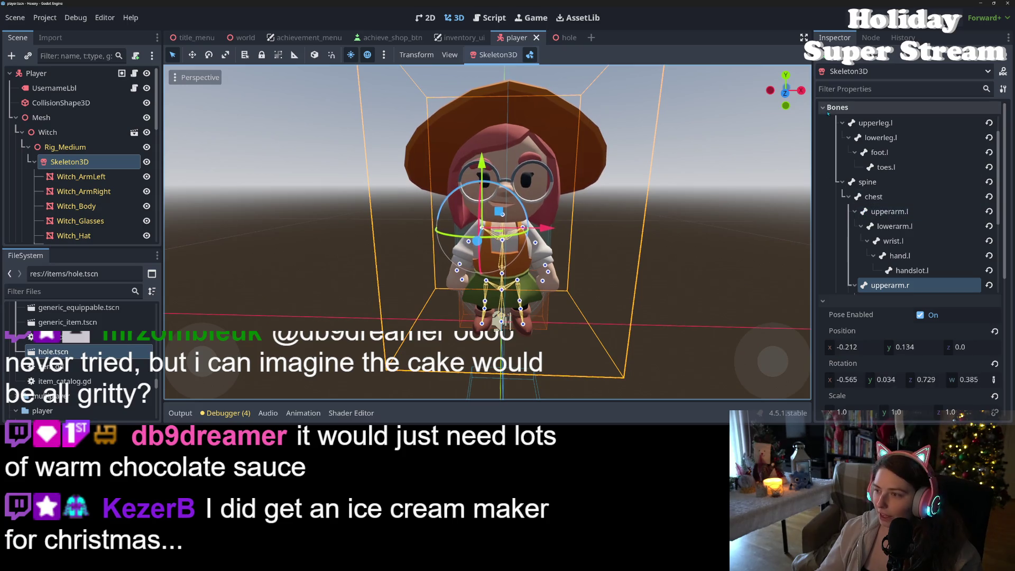
scroll(882, 212, "up", 3)
left_click(862, 138)
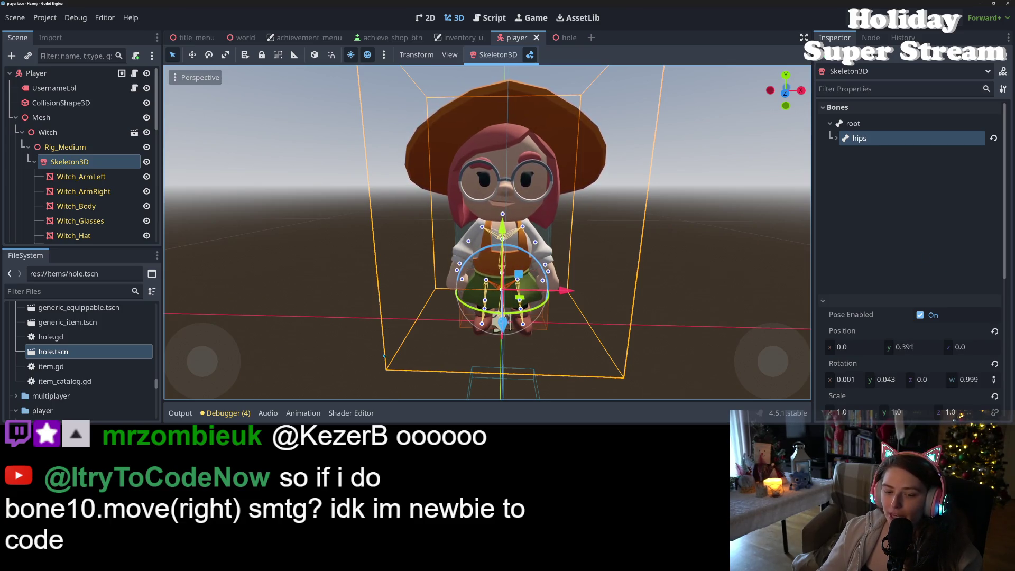
Open the animation panel, inspect the upperarm.l bone's pose, then collapse the panel
left_click(304, 413)
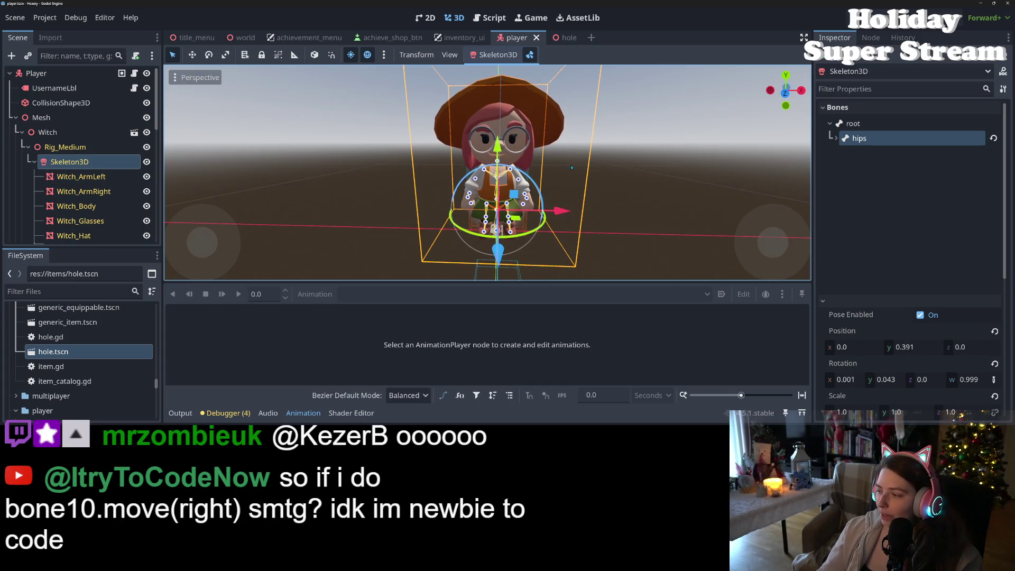
left_click(508, 172)
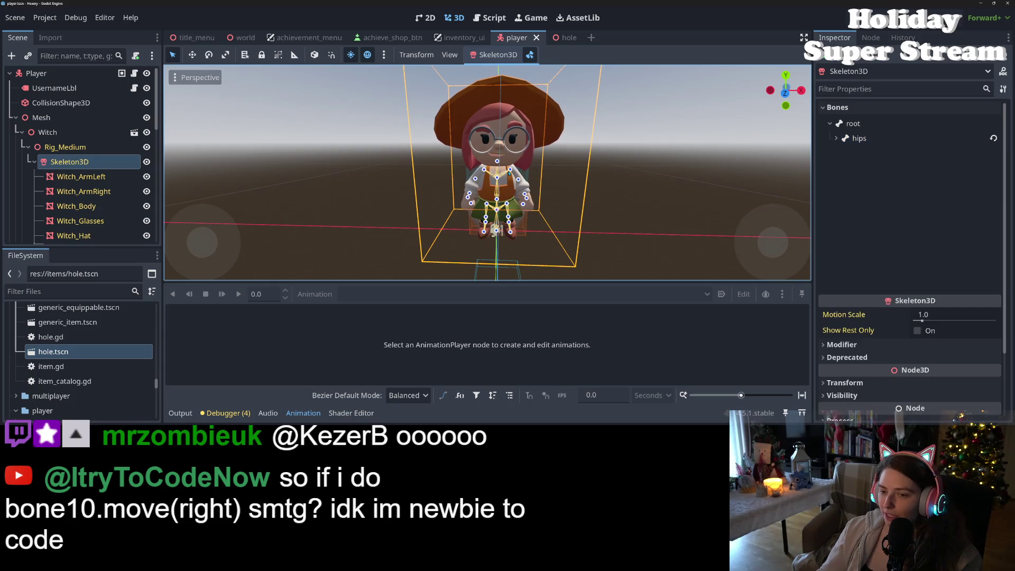
left_click(510, 171)
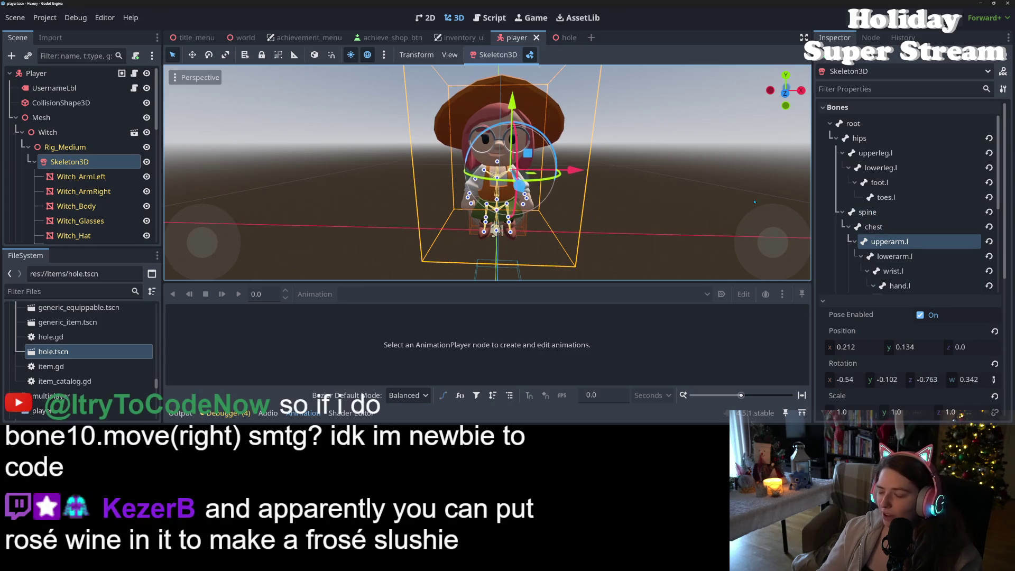
left_click(305, 415)
Orbit around the witch in the enlarged 3D view, then bring back the shader window
scroll(635, 338, "down", 3)
left_click(635, 337)
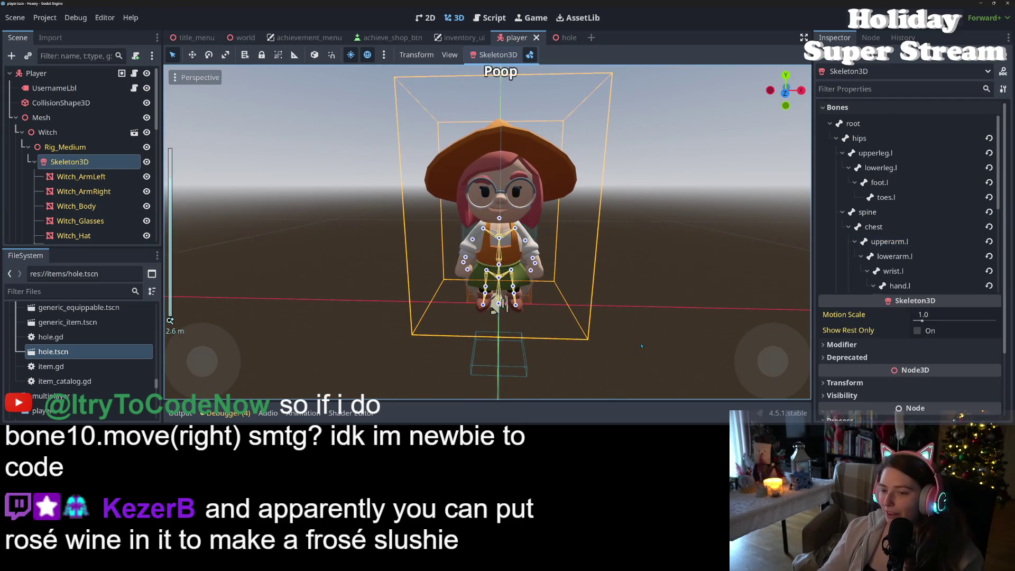
left_click_drag(635, 337, 502, 286)
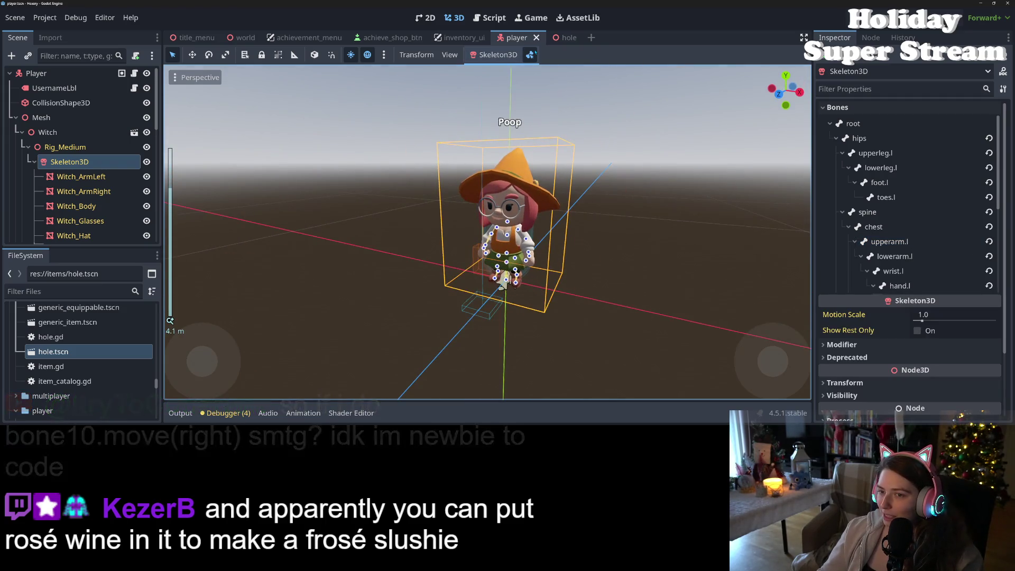
left_click(503, 284)
left_click(658, 322)
scroll(653, 321, "up", 5)
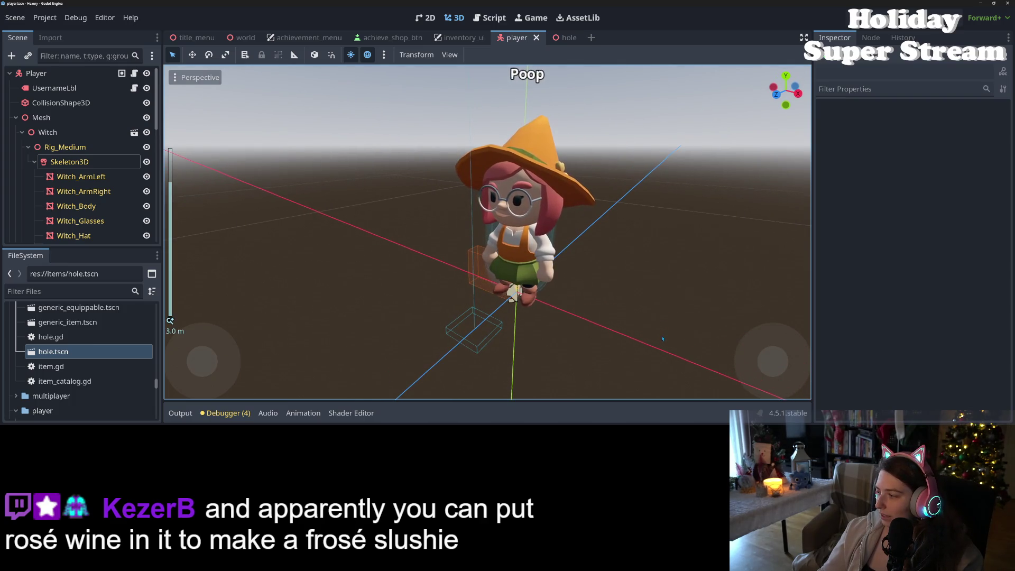
left_click_drag(663, 339, 738, 345)
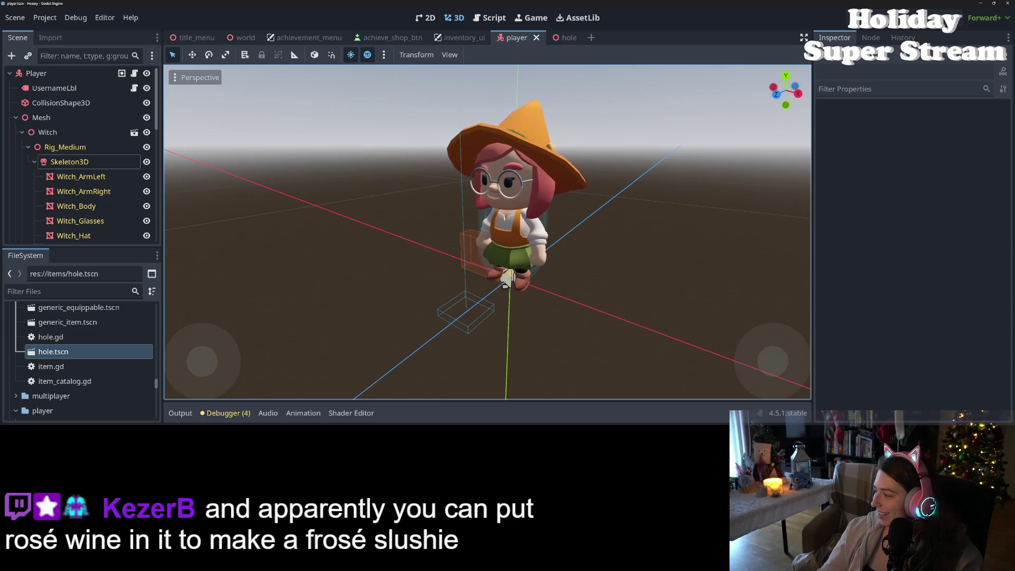
key("alt+Tab")
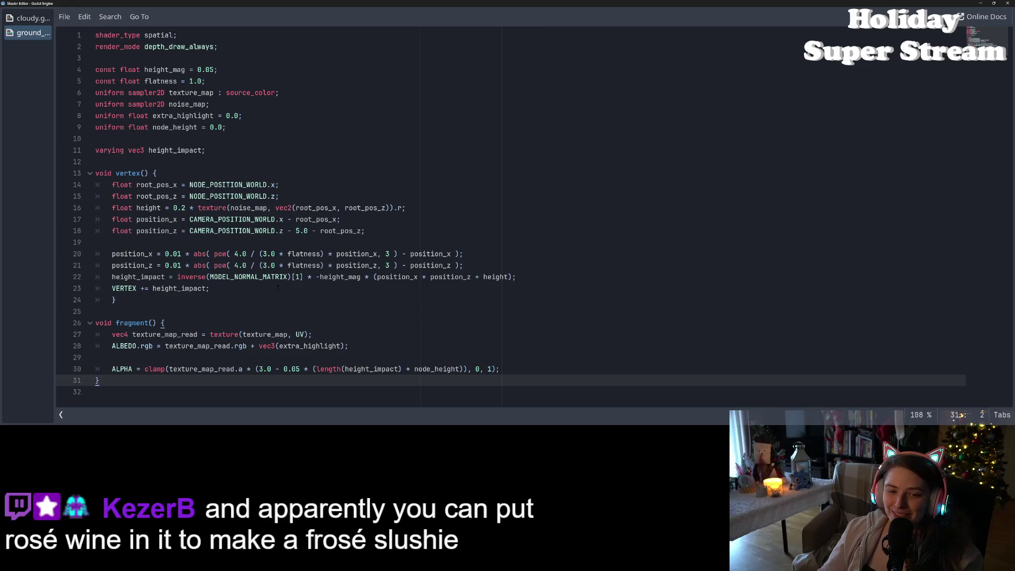
Replace depth_draw_always on line 2 with depth_draw_opaque via autocomplete, then close the shader window
left_click(229, 290)
left_click(229, 298)
left_click(243, 277)
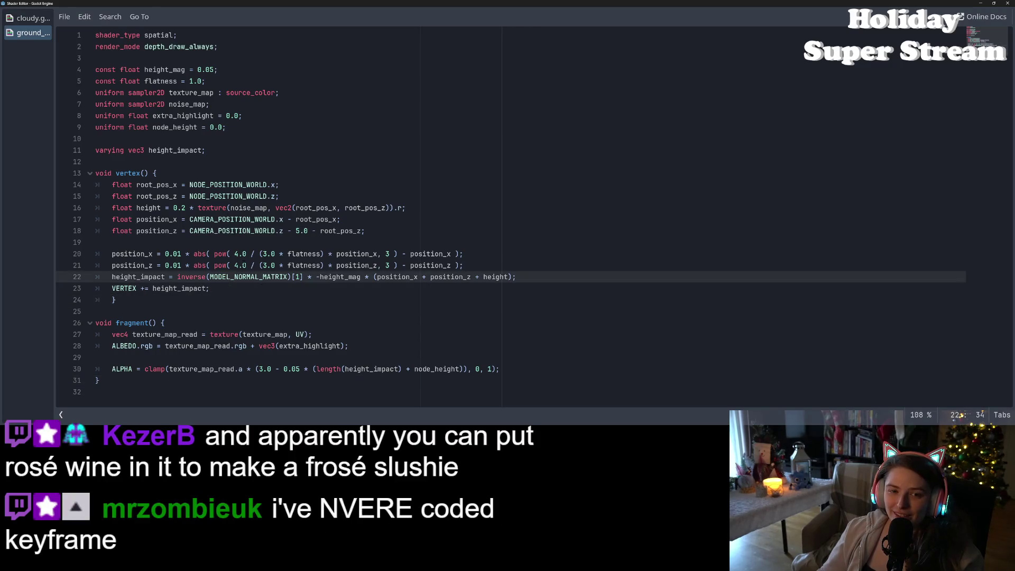
double_click(212, 48)
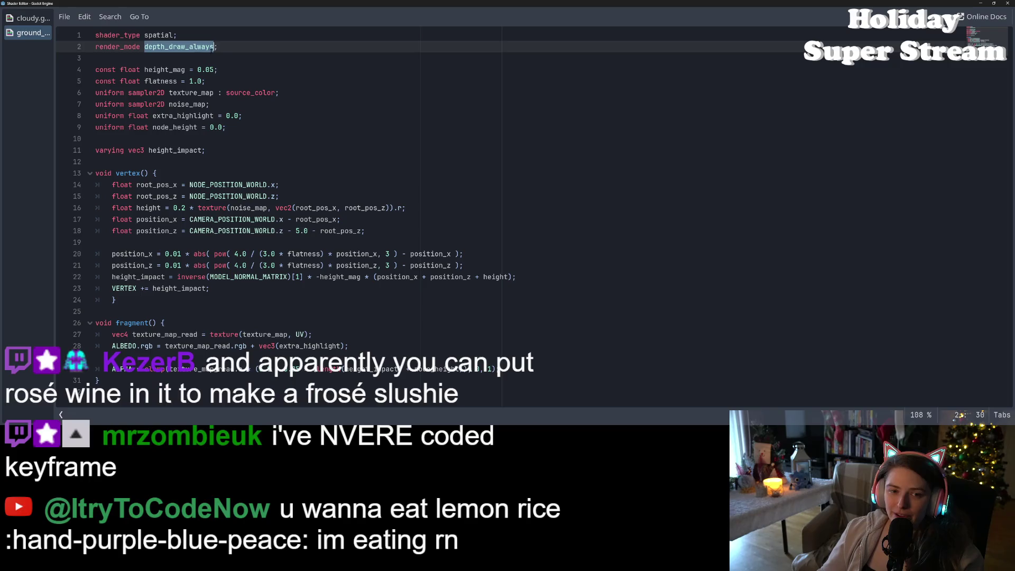
type("d")
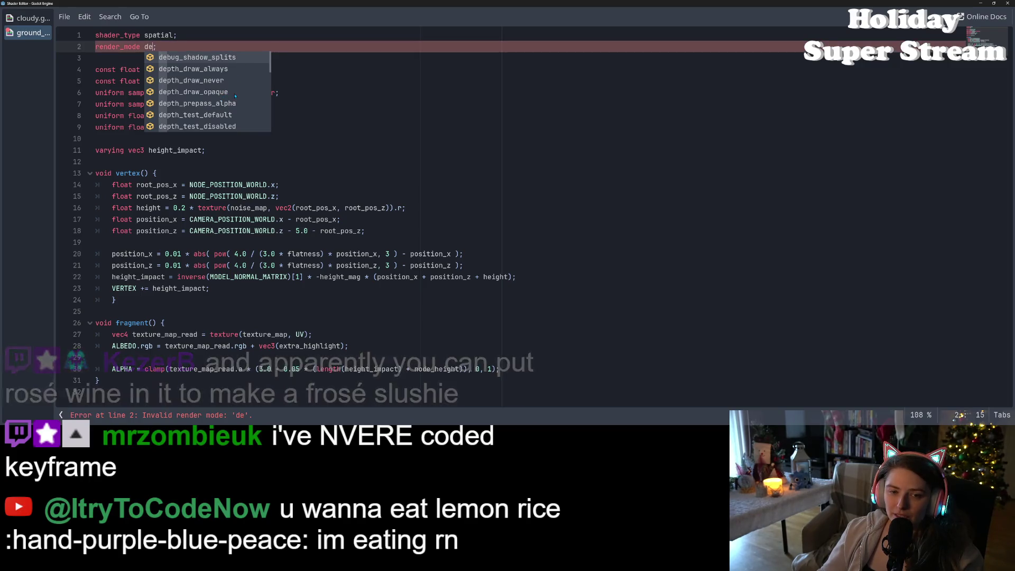
key("Down")
key("Down")
key("Down")
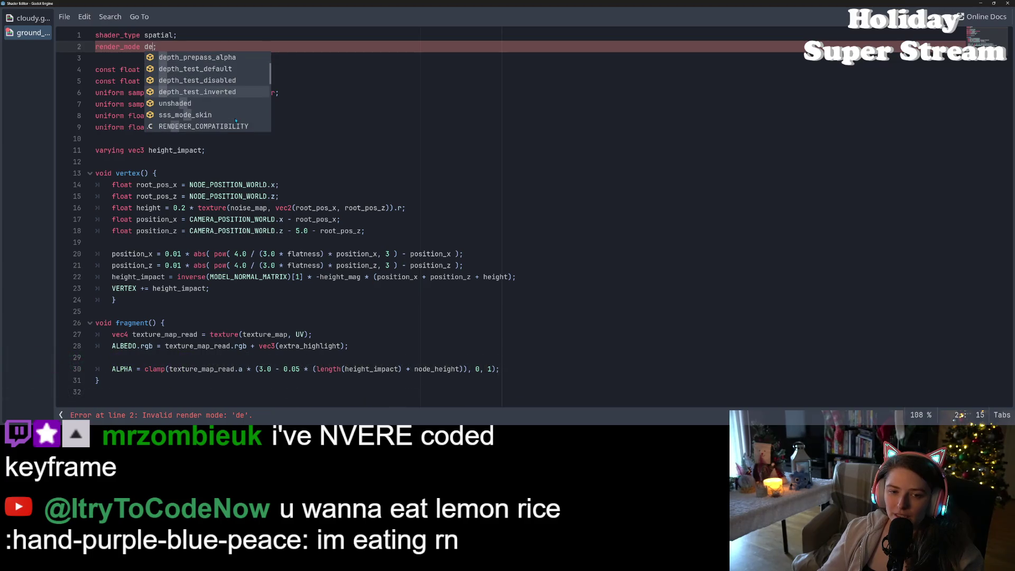
key("Down")
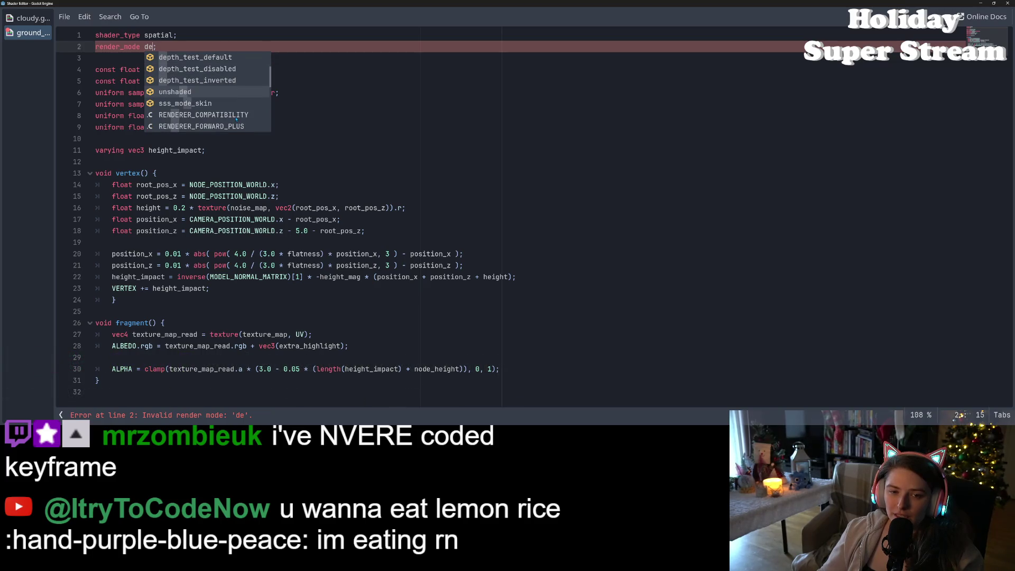
key("Down")
key("Down")
key("Down")
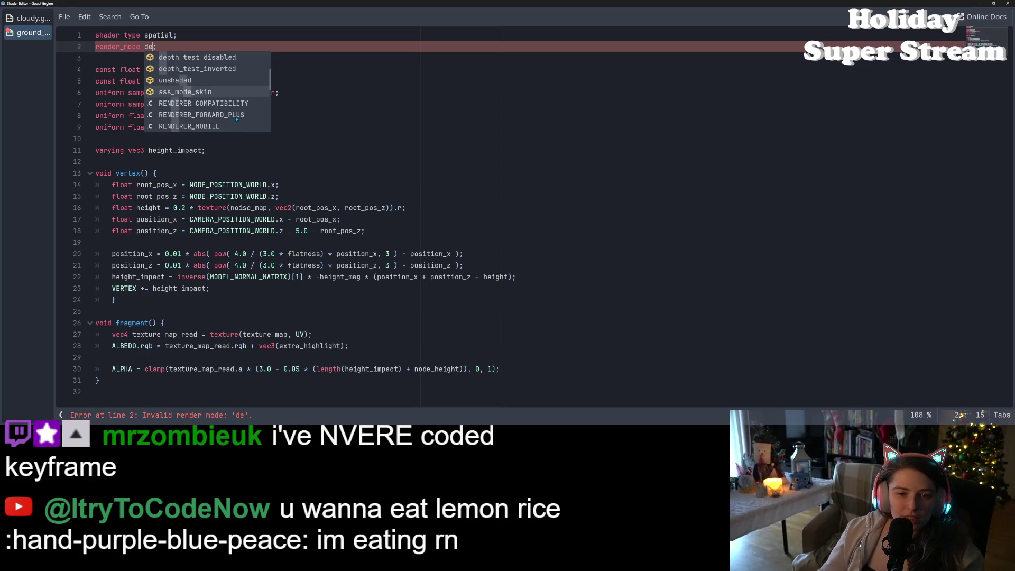
key("Down")
key("Down")
key("Down")
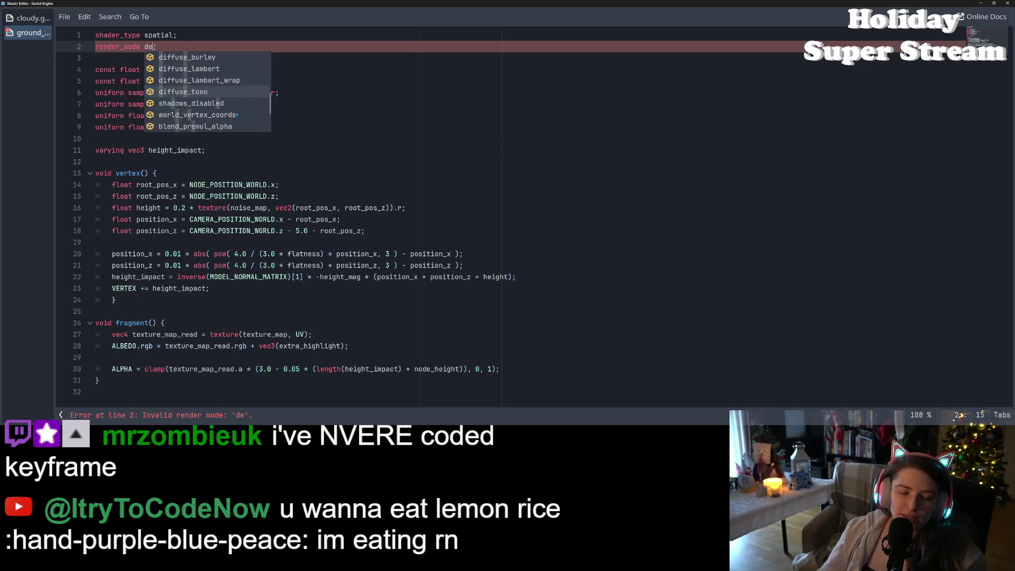
key("Down")
key("Down")
key("Down")
key("Down")
key("Down")
key("Down")
key("Down")
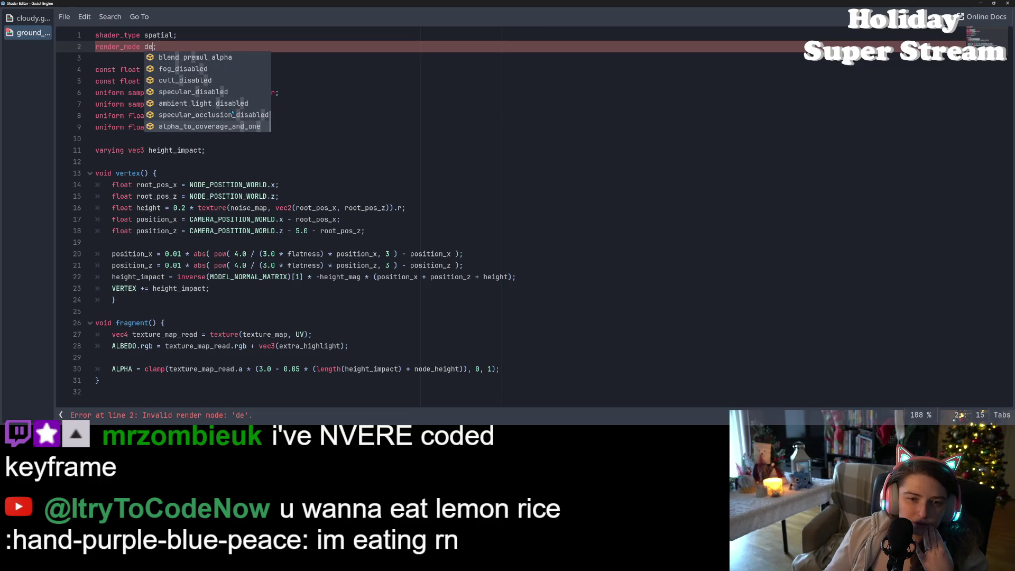
key("Up")
key("Up")
key("Up")
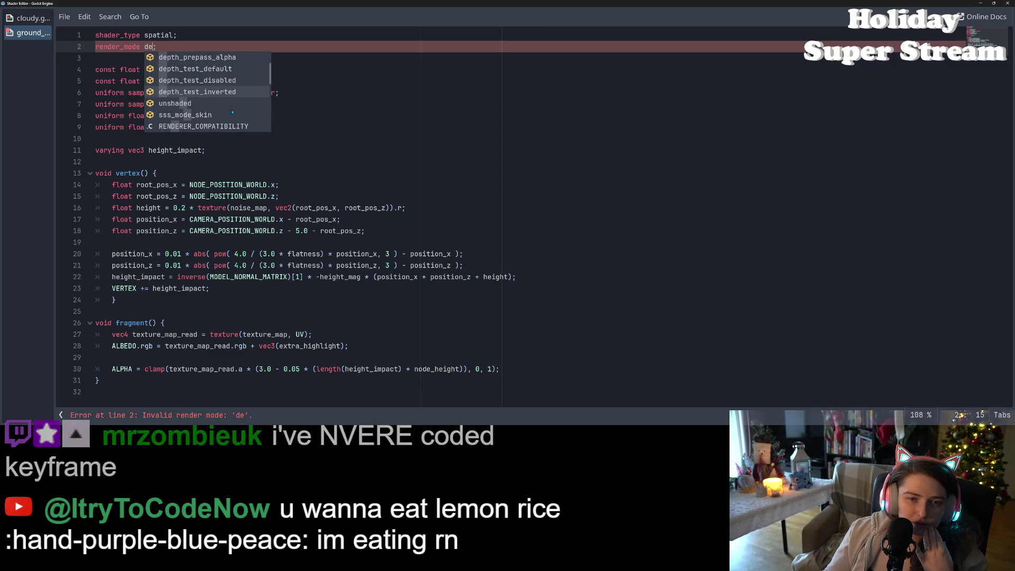
key("Up")
key("Up")
key("Up")
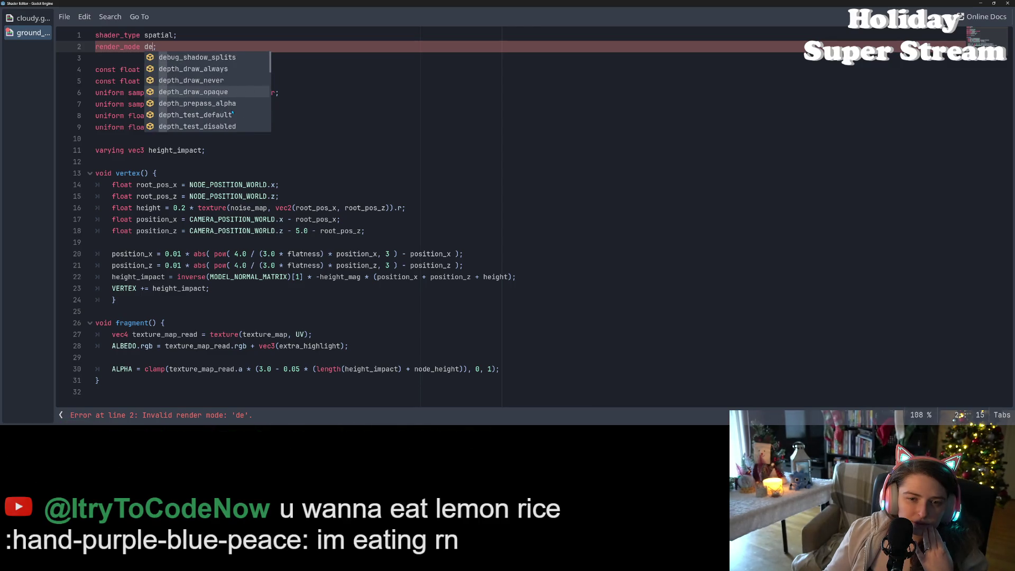
key("Up")
key("Up")
key("Up")
key("Down")
key("Down")
key("Down")
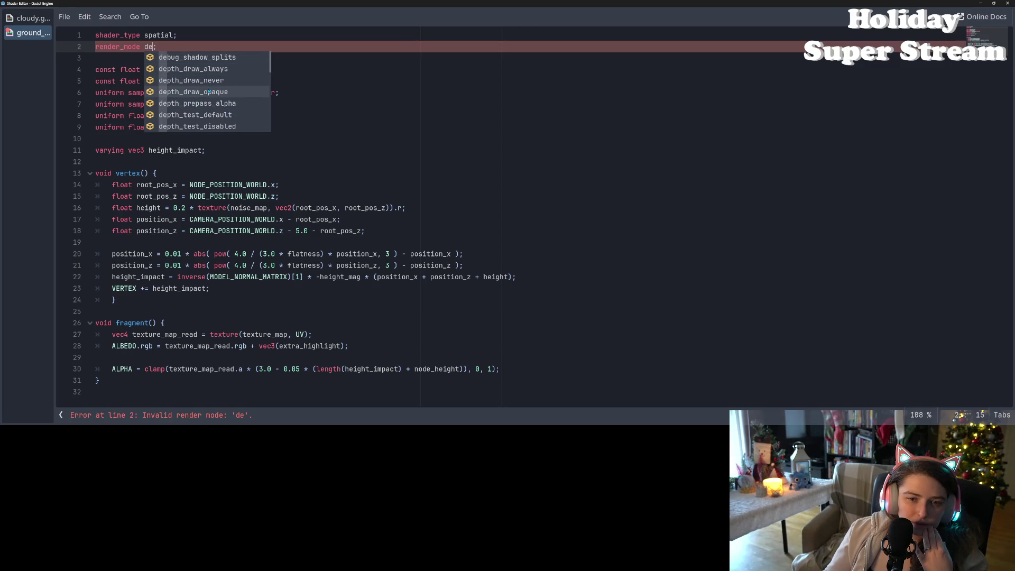
key("Return")
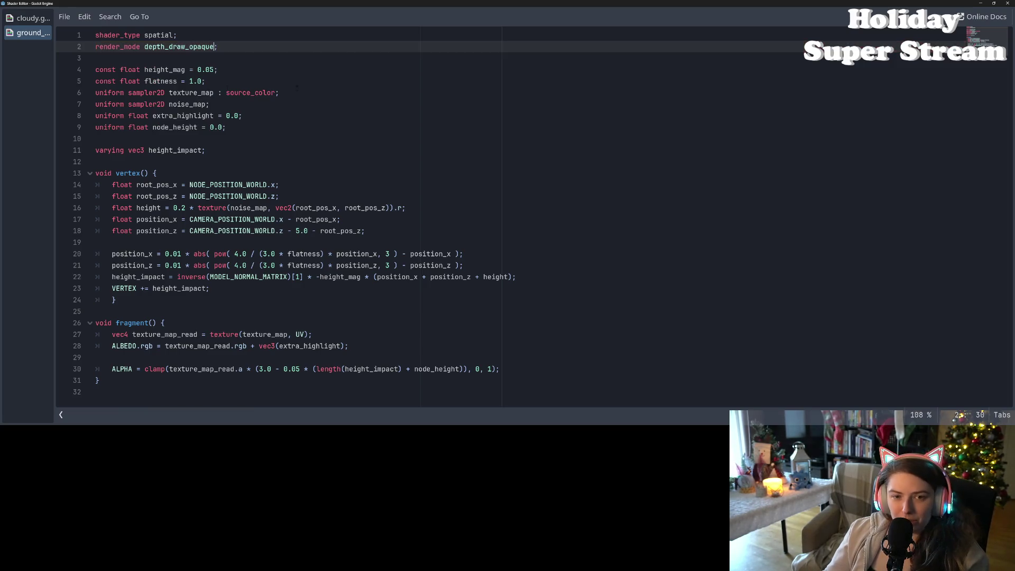
left_click(980, 4)
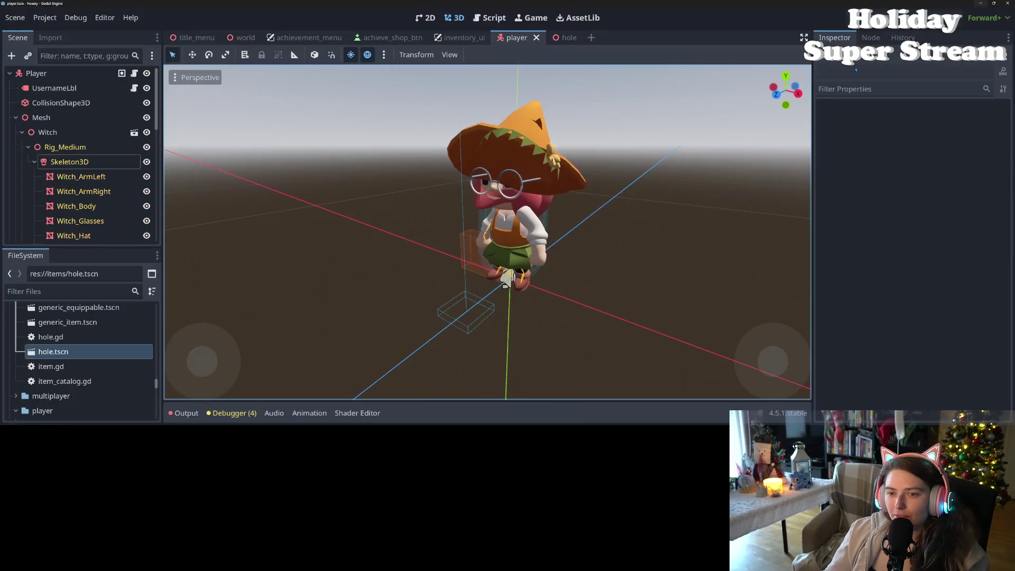
mouse_move(659, 187)
left_mouse_down()
mouse_move(722, 200)
mouse_move(588, 223)
mouse_move(616, 211)
left_mouse_up()
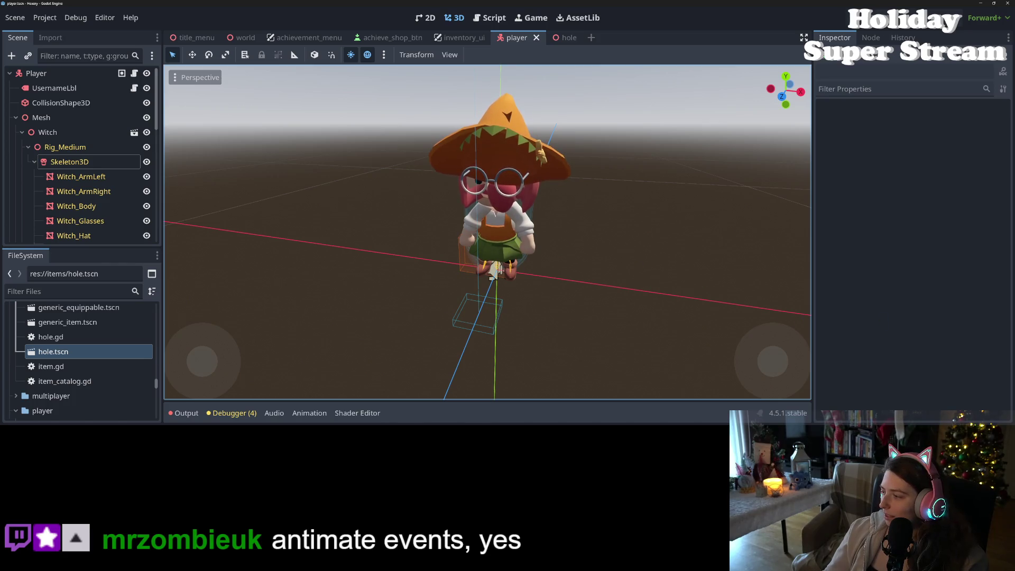
mouse_move(601, 290)
left_mouse_down()
mouse_move(595, 334)
mouse_move(566, 325)
mouse_move(687, 279)
mouse_move(663, 290)
left_mouse_up()
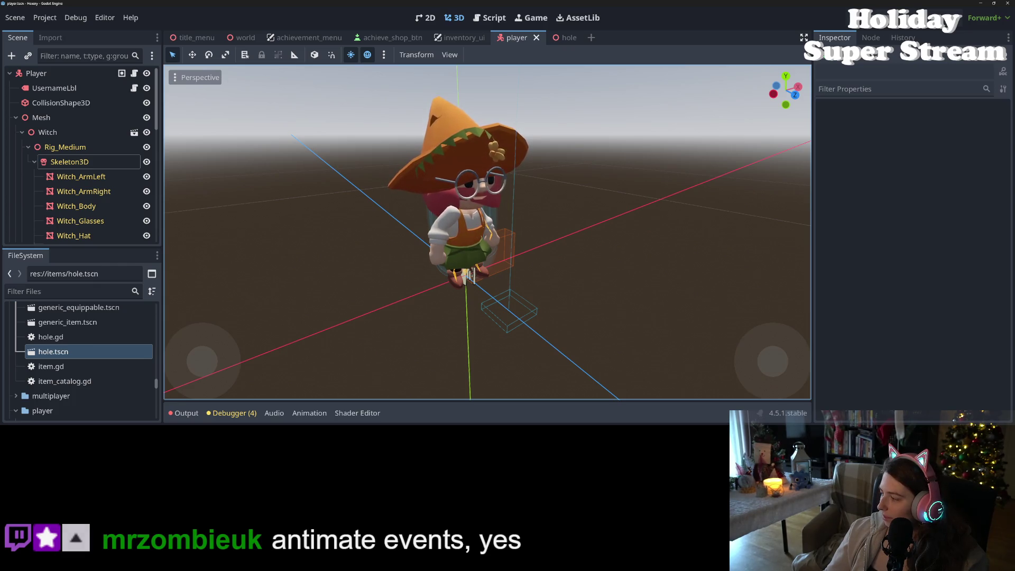
key("alt+Tab")
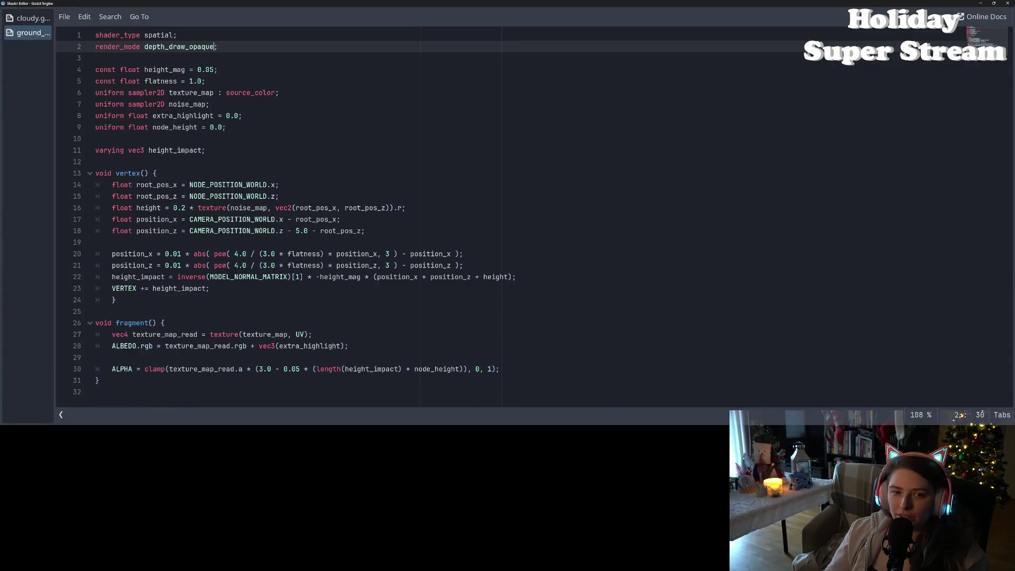
Swap line 2's depth_draw_opaque for depth_prepass_alpha via autocomplete and move the shader window lower
double_click(203, 48)
type("de")
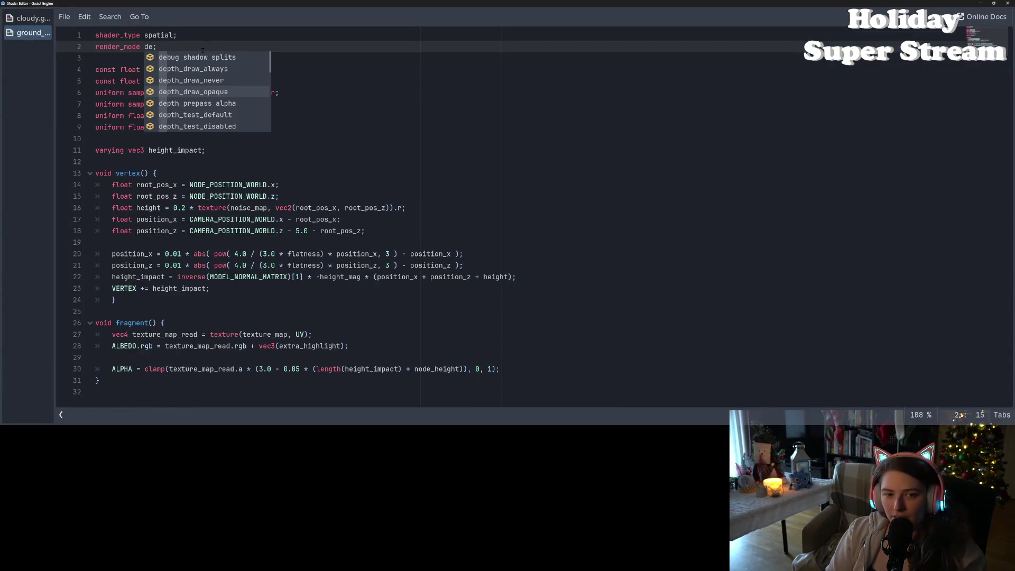
key("Up")
key("Up")
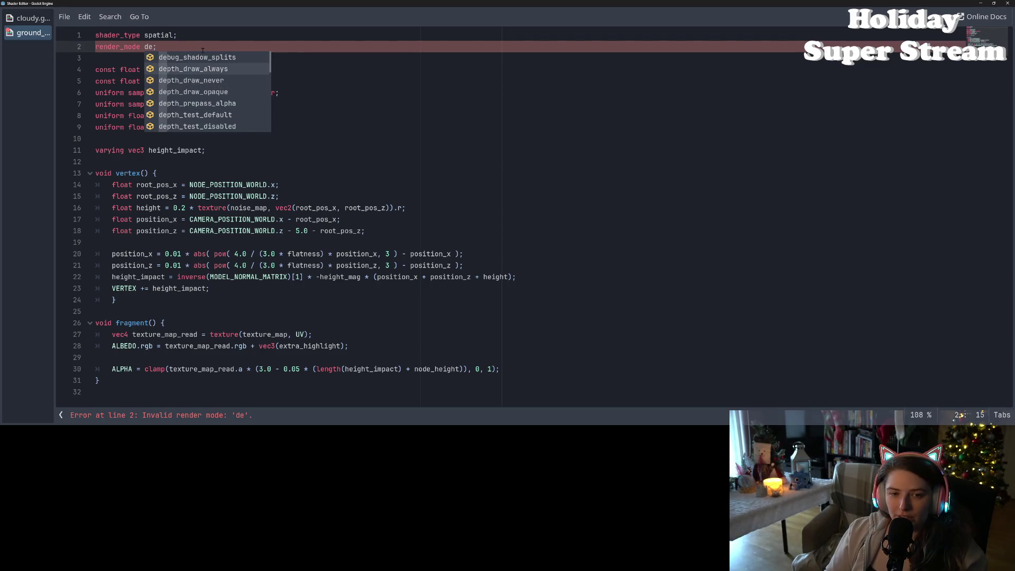
key("Down")
key("Down")
key("Down")
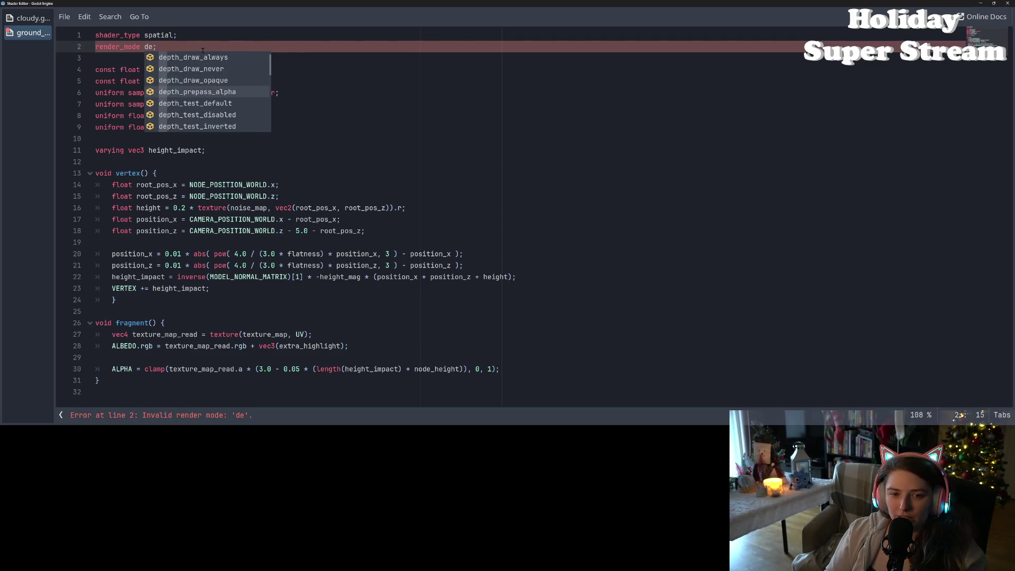
key("Return")
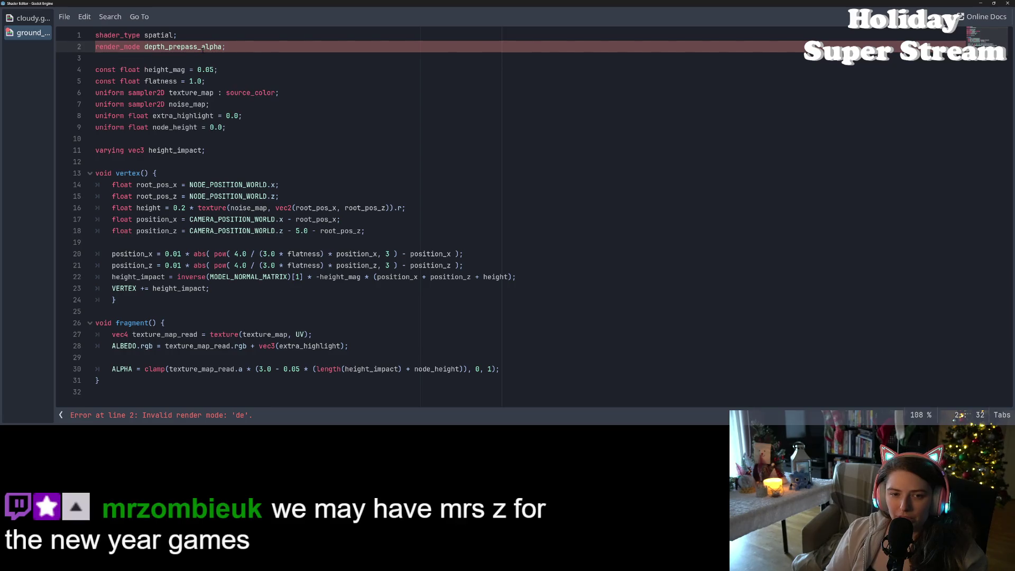
mouse_move(305, 5)
left_mouse_down()
mouse_move(439, 75)
mouse_move(522, 294)
mouse_move(473, 263)
left_mouse_up()
Orbit the 3D view around the witch from back, front and side
mouse_move(532, 200)
left_mouse_down()
mouse_move(502, 206)
mouse_move(295, 184)
left_mouse_up()
scroll(455, 219, "up", 5)
scroll(455, 219, "up", 3)
scroll(454, 219, "down", 3)
scroll(451, 220, "up", 3)
scroll(451, 220, "down", 5)
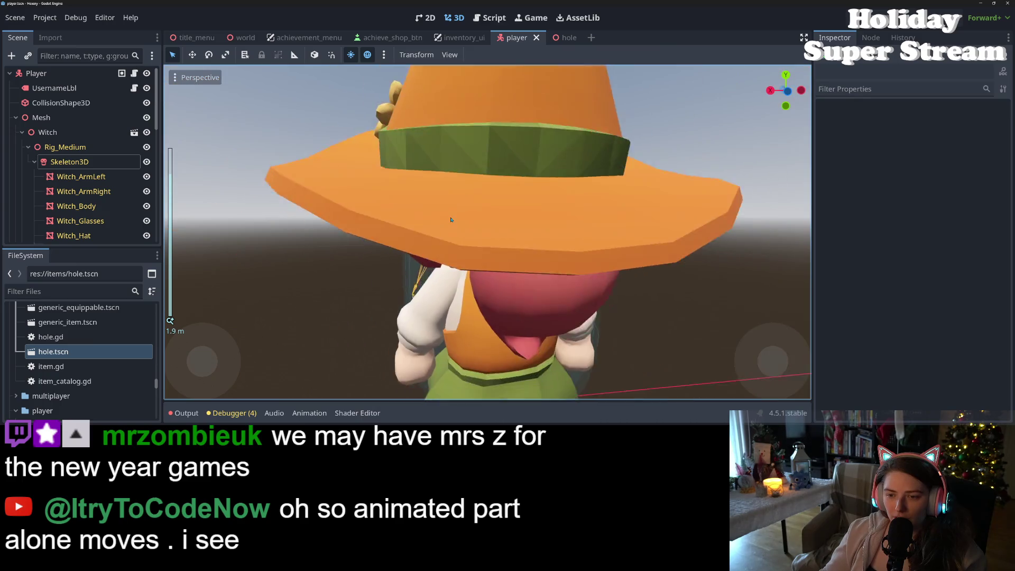
mouse_move(451, 220)
left_mouse_down()
mouse_move(602, 235)
mouse_move(521, 268)
mouse_move(421, 260)
mouse_move(458, 262)
left_mouse_up()
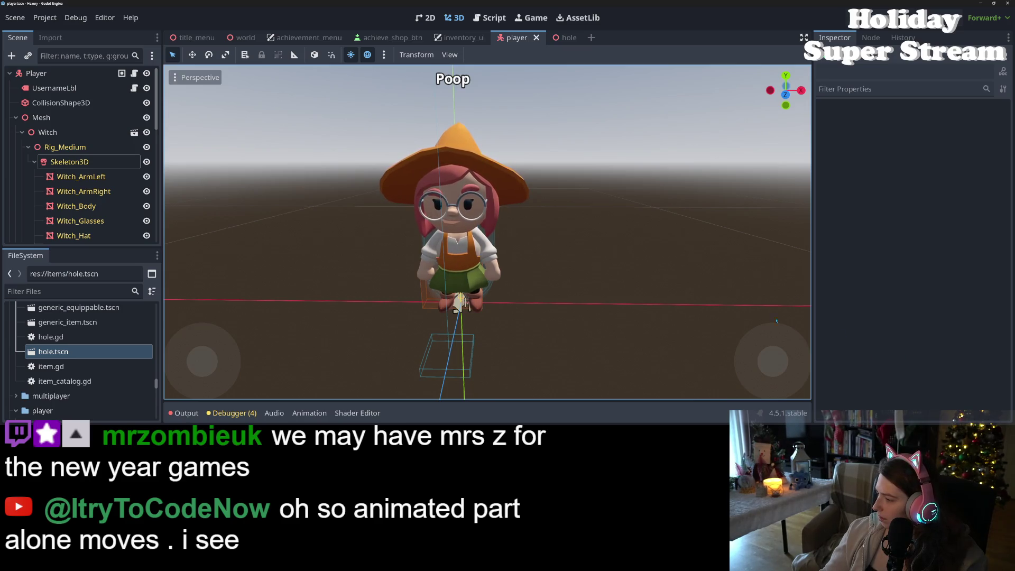
scroll(776, 321, "down", 3)
mouse_move(776, 321)
left_mouse_down()
mouse_move(701, 296)
mouse_move(518, 320)
mouse_move(468, 279)
left_mouse_up()
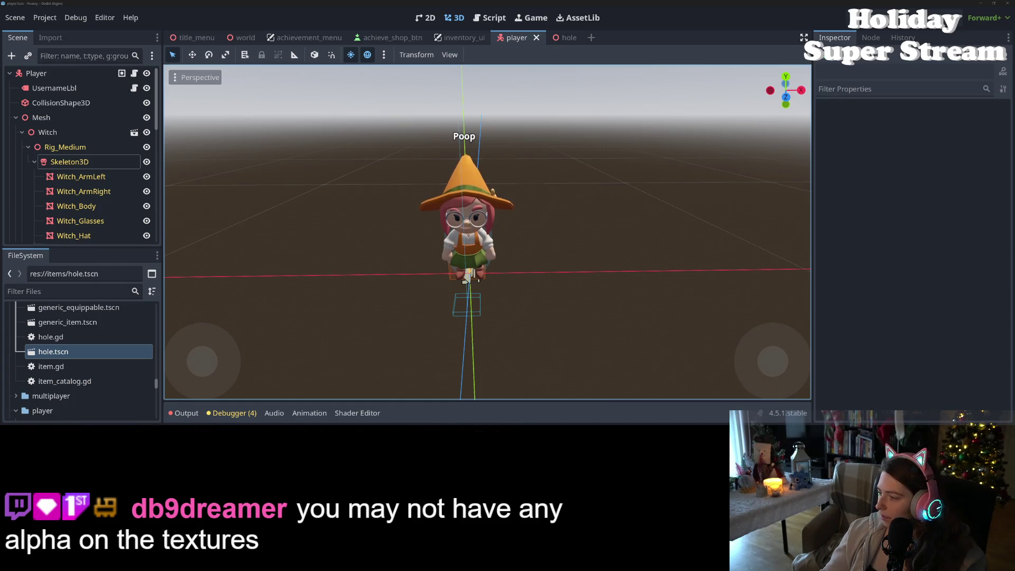
Change the render mode to depth_draw_always, close the floating shader editor, and switch to the Trello board
left_click(357, 413)
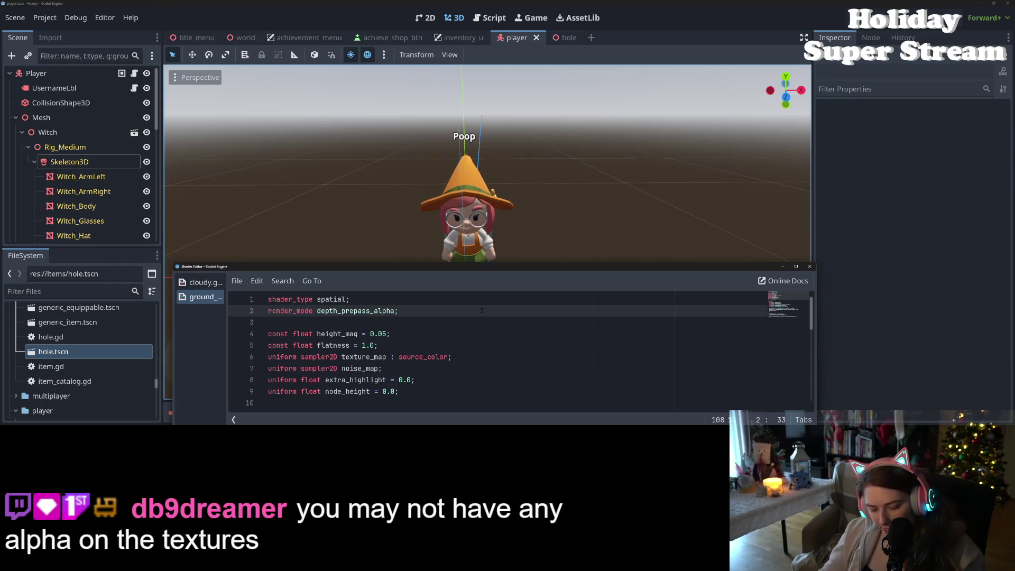
key("Left")
key("ctrl+shift+Left")
type("de")
key("Return")
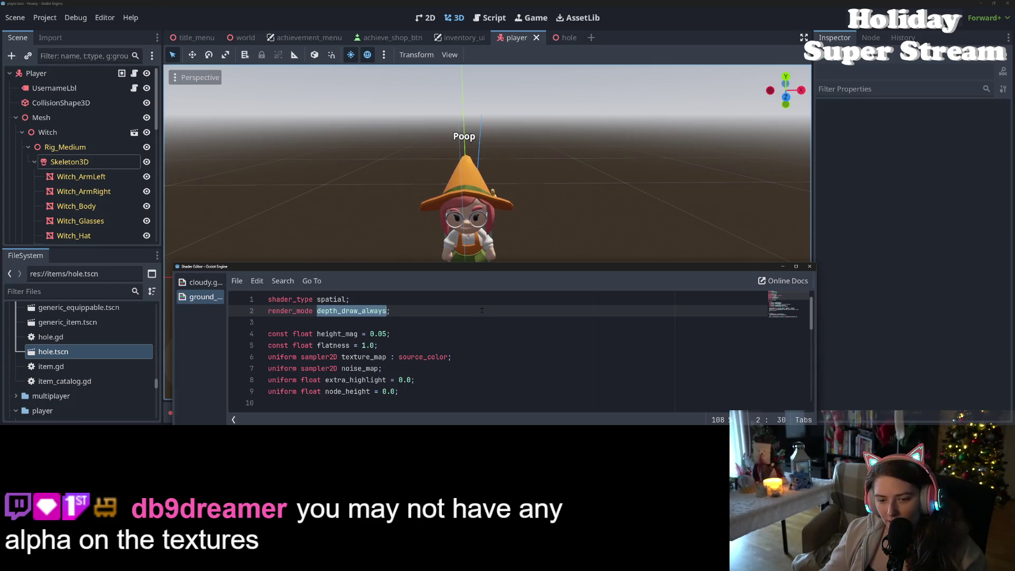
left_click(523, 323)
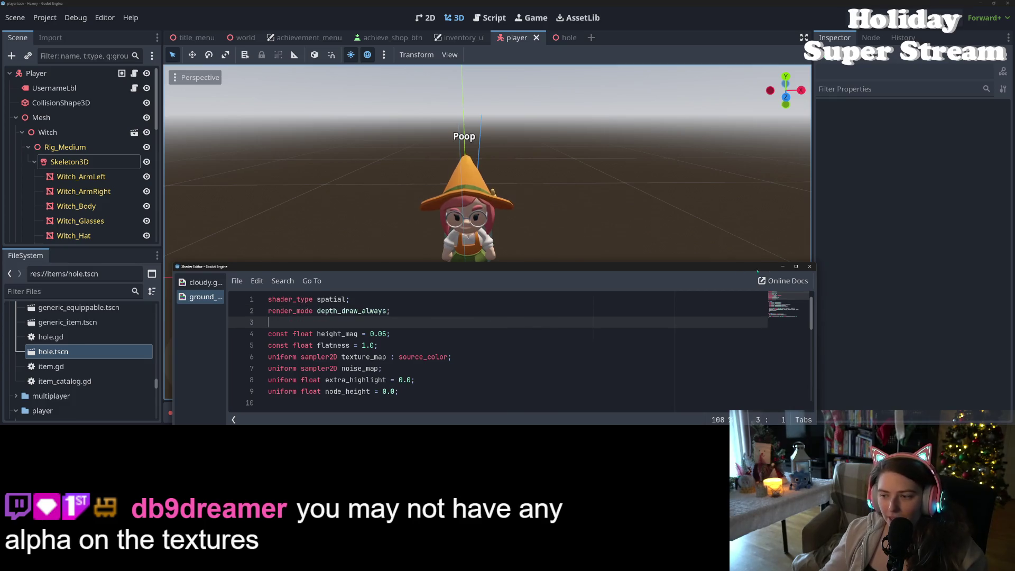
left_click(809, 266)
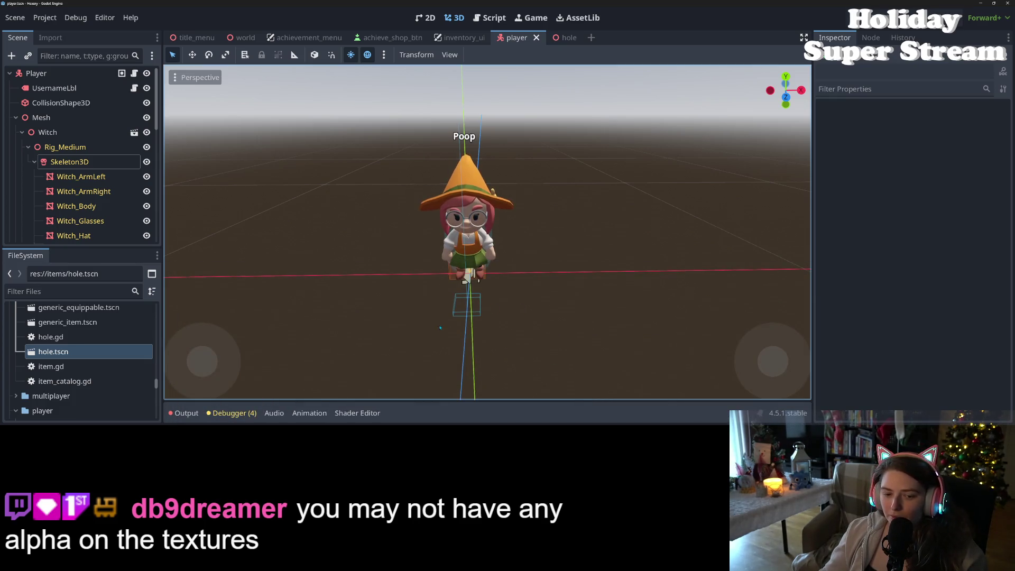
mouse_move(573, 331)
left_mouse_down()
mouse_move(550, 307)
mouse_move(593, 318)
mouse_move(578, 327)
left_mouse_up()
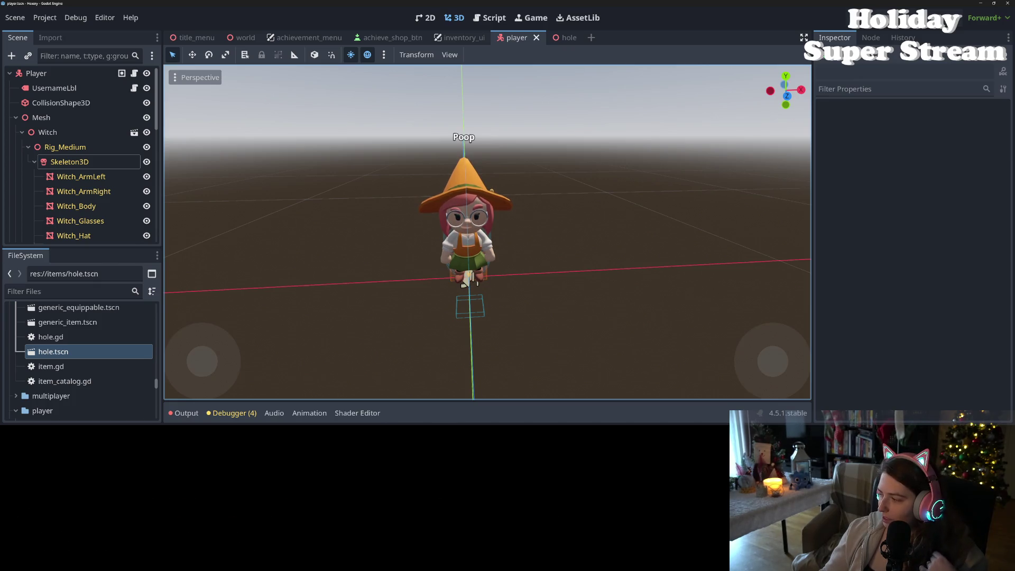
key("alt+Tab")
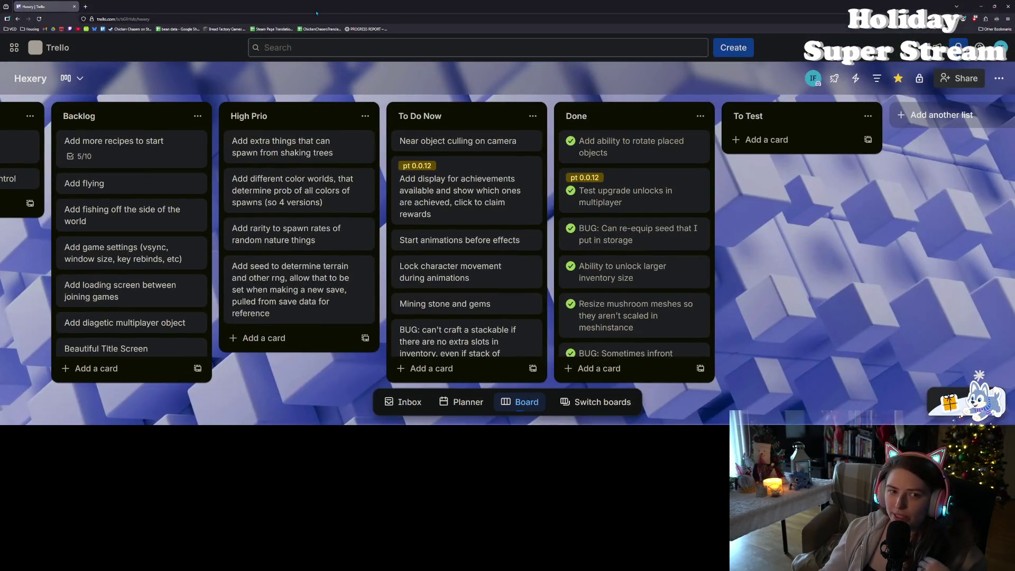
Open a new blank Firefox tab beside the Hexery Trello board
left_click(85, 6)
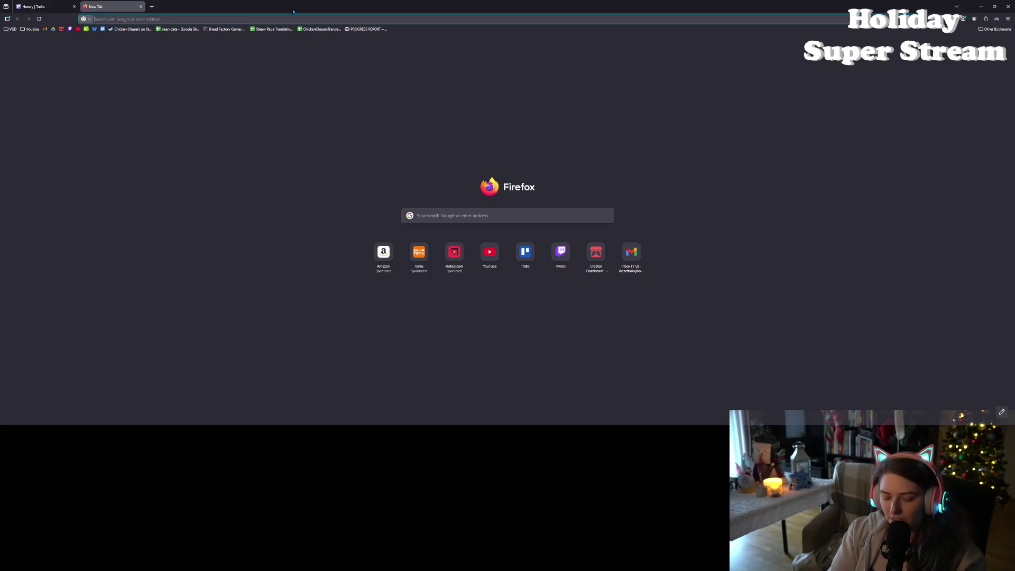
Search Google for 'godot shader proximity fade'
type("godot shader dither")
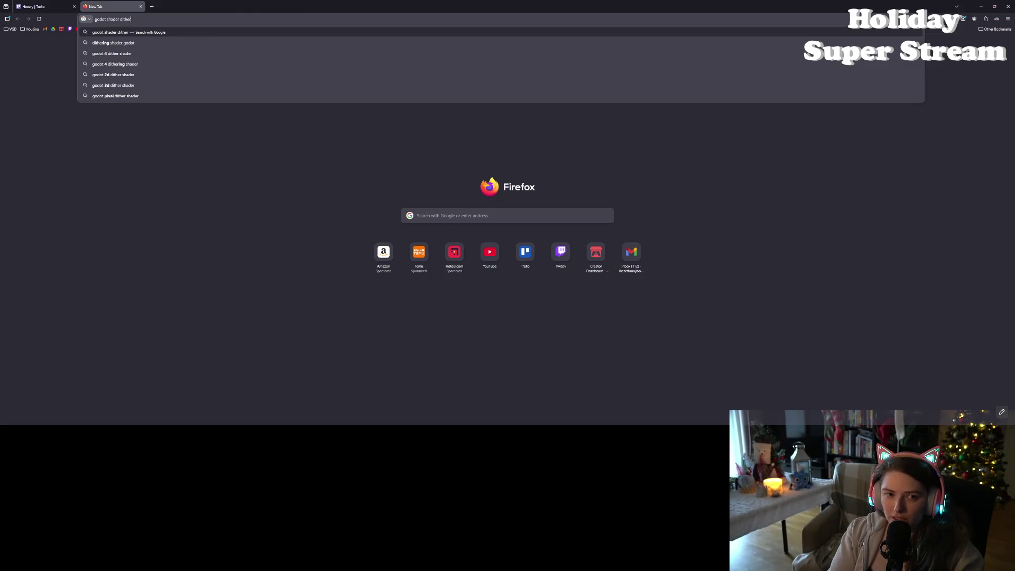
key("BackSpace")
key("BackSpace")
key("BackSpace")
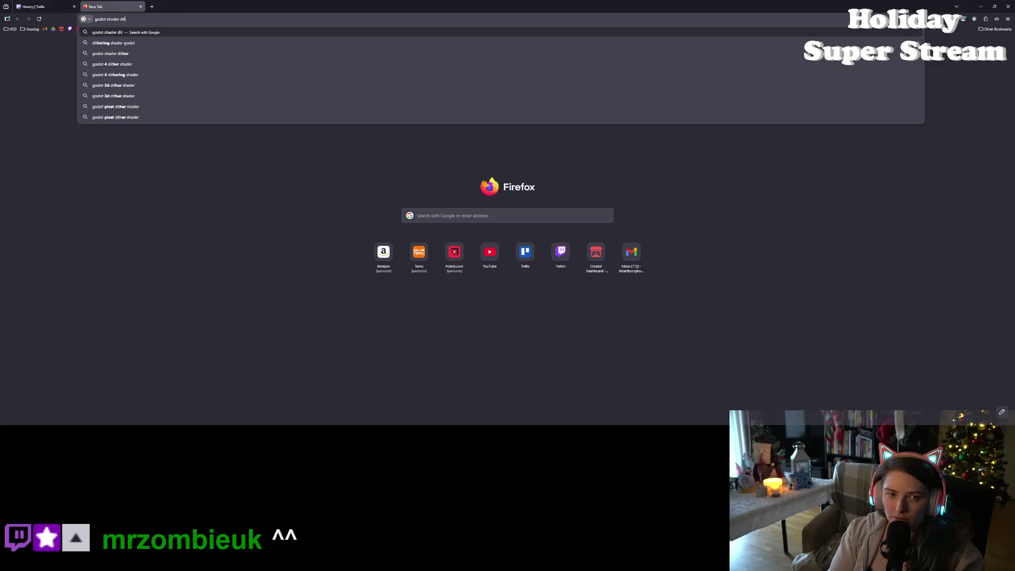
type("proximity ")
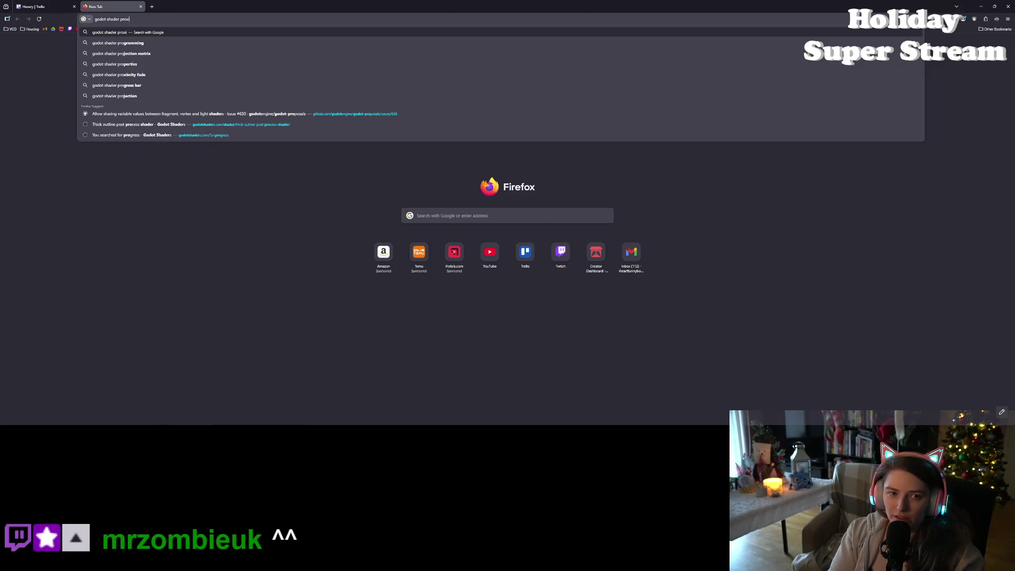
type("fade")
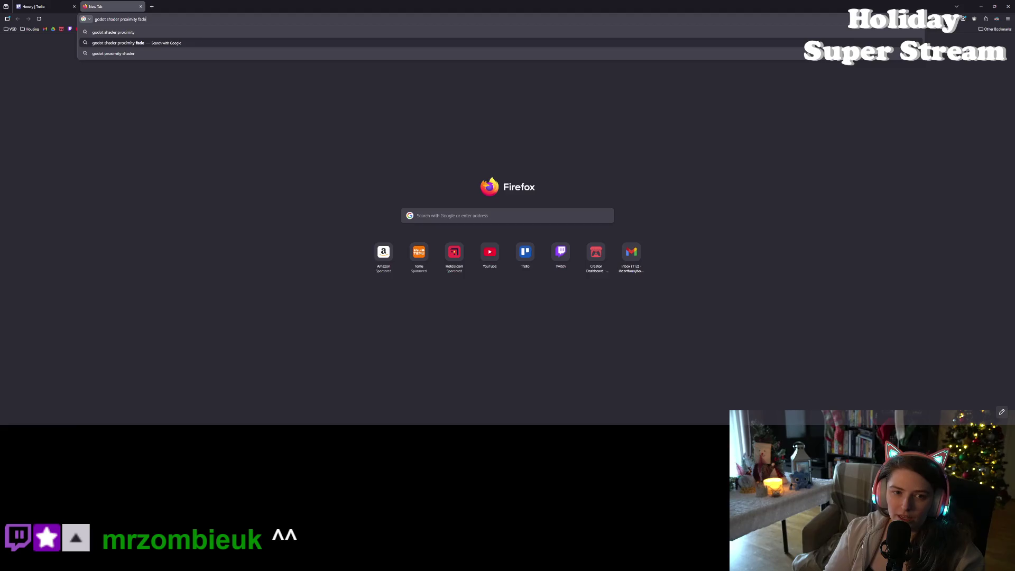
key("Return")
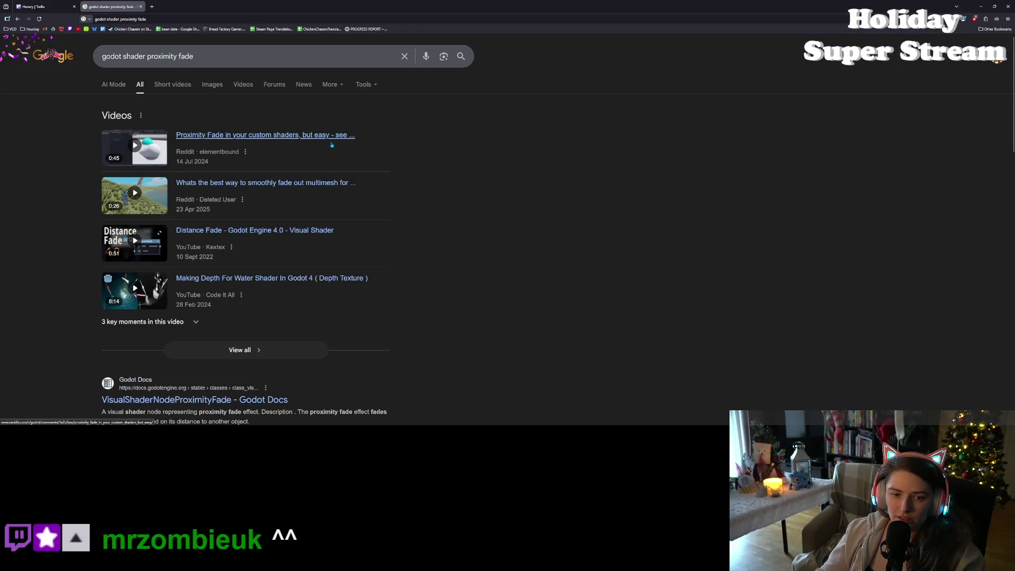
Open the VisualShaderNodeProximityFade and Spatial shaders docs results in tabs, then view ProximityFade
scroll(366, 270, "down", 3)
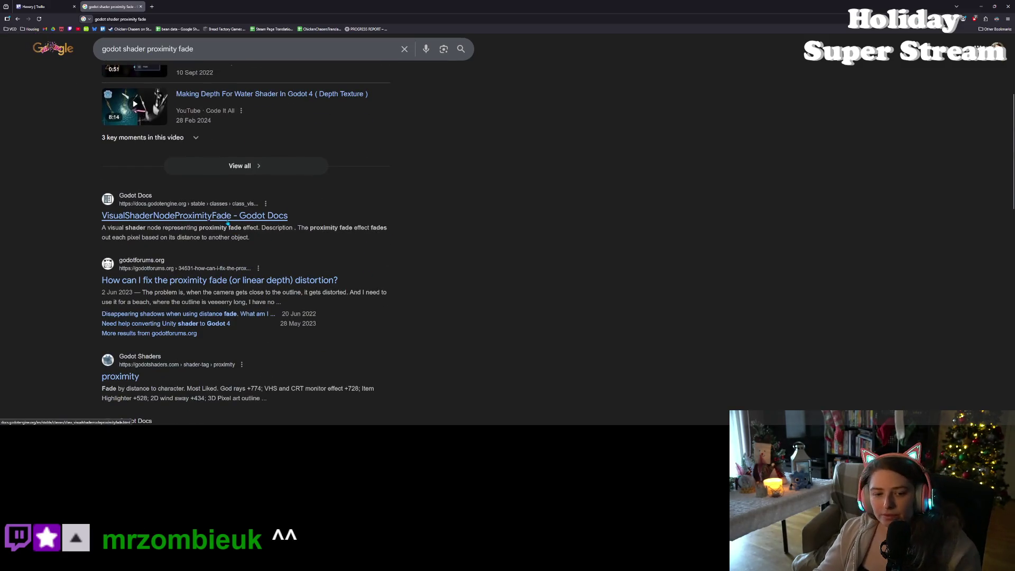
scroll(221, 227, "down", 3)
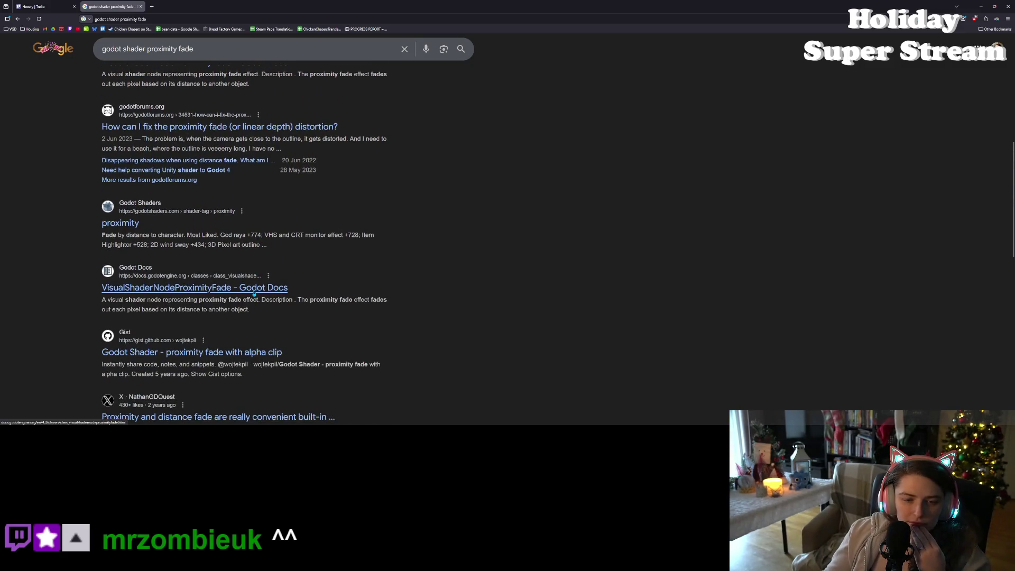
scroll(256, 300, "down", 1)
scroll(254, 293, "down", 1)
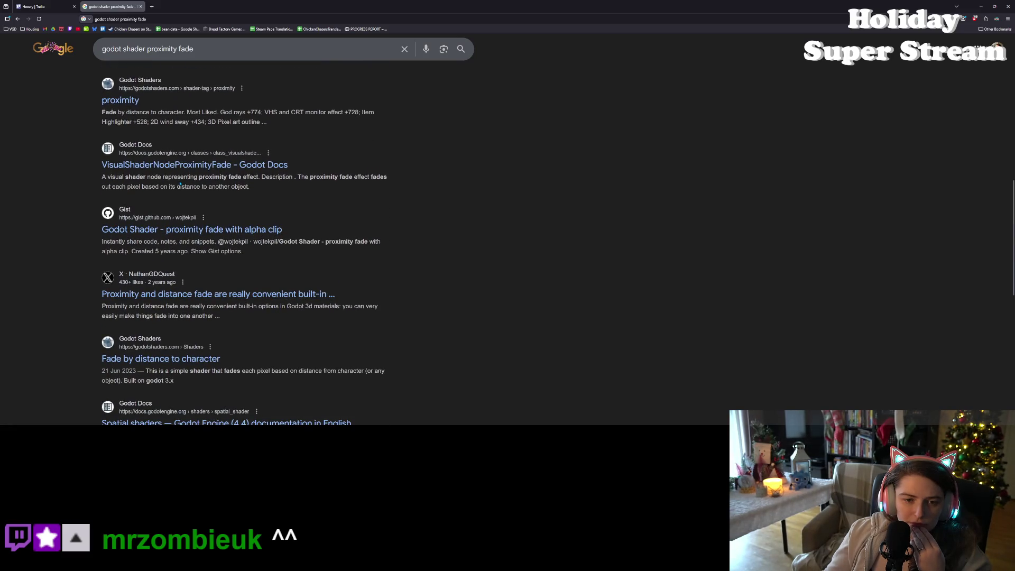
middle_click(191, 166)
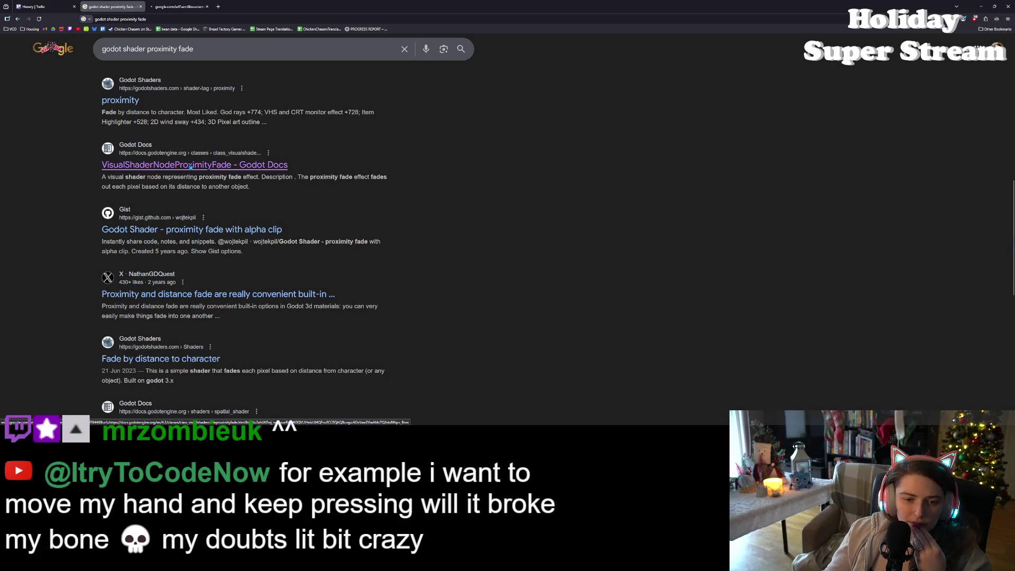
scroll(323, 332, "down", 2)
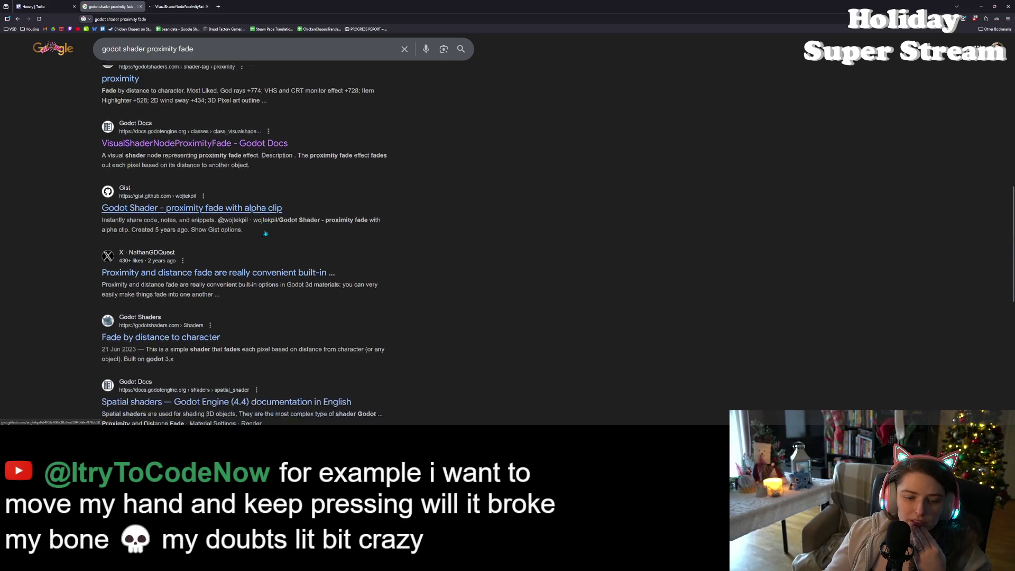
middle_click(314, 335)
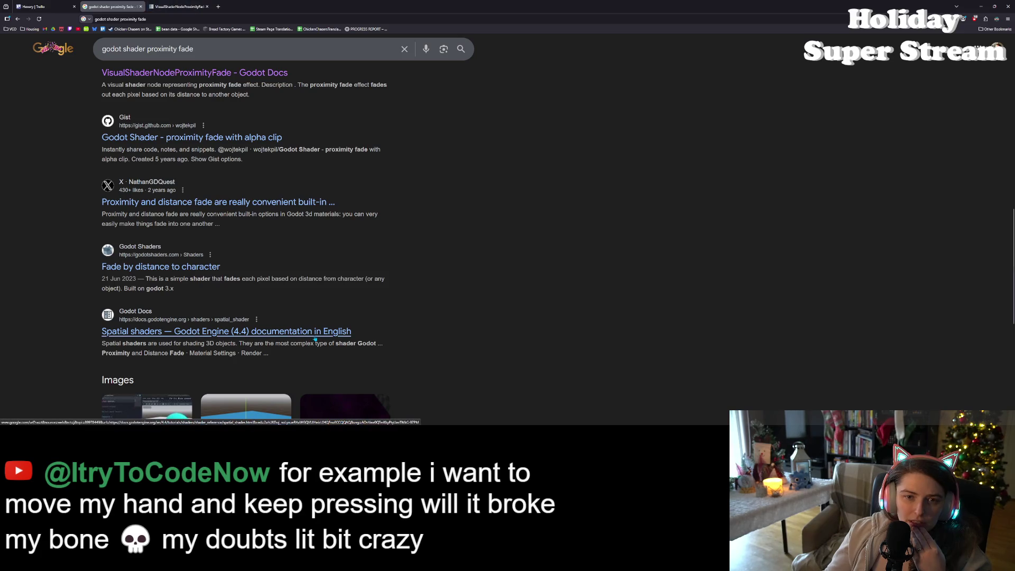
middle_click(300, 333)
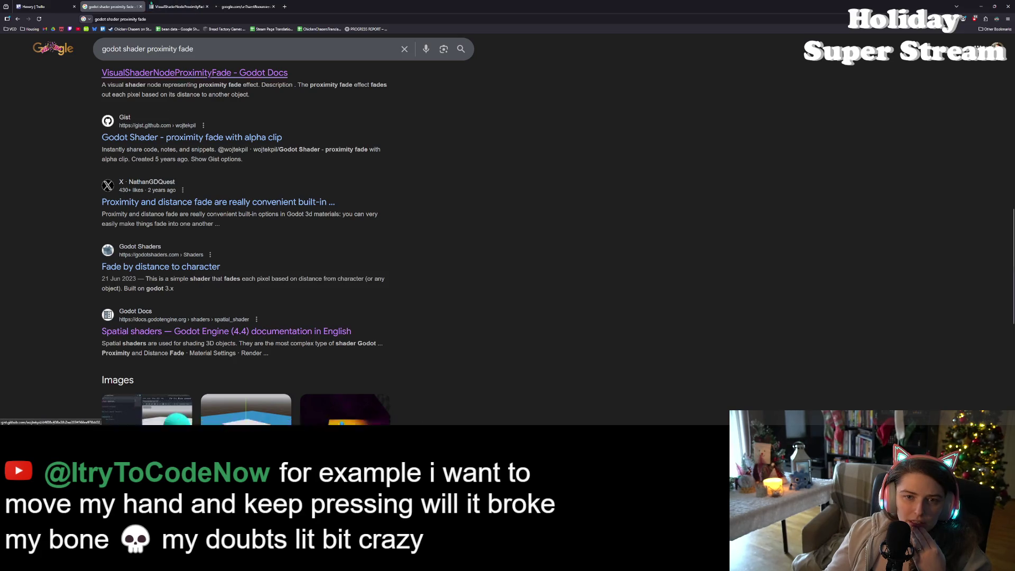
left_click(175, 6)
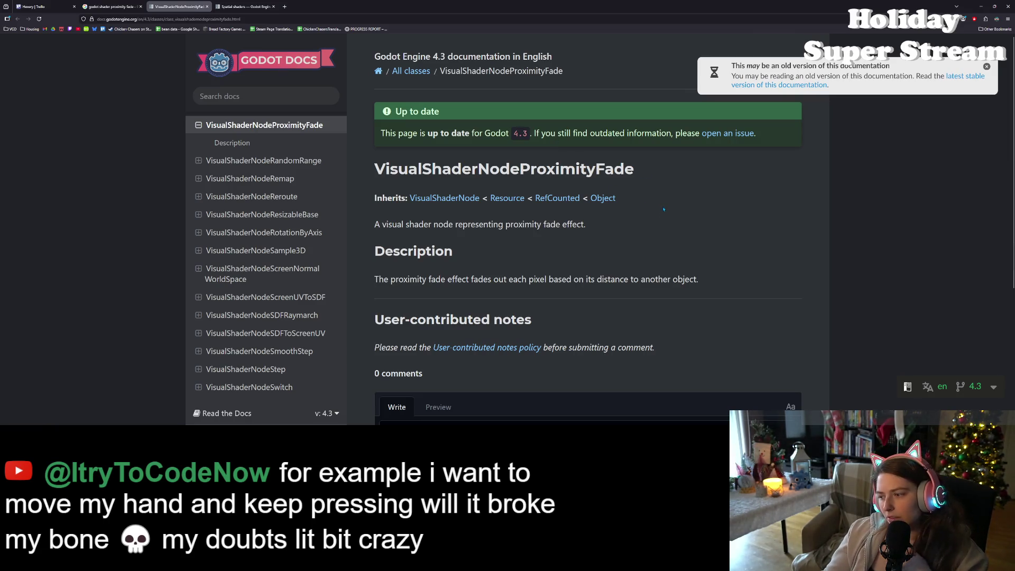
Switch the VisualShaderNodeProximityFade page from 4.3 to the stable documentation version
left_click(994, 387)
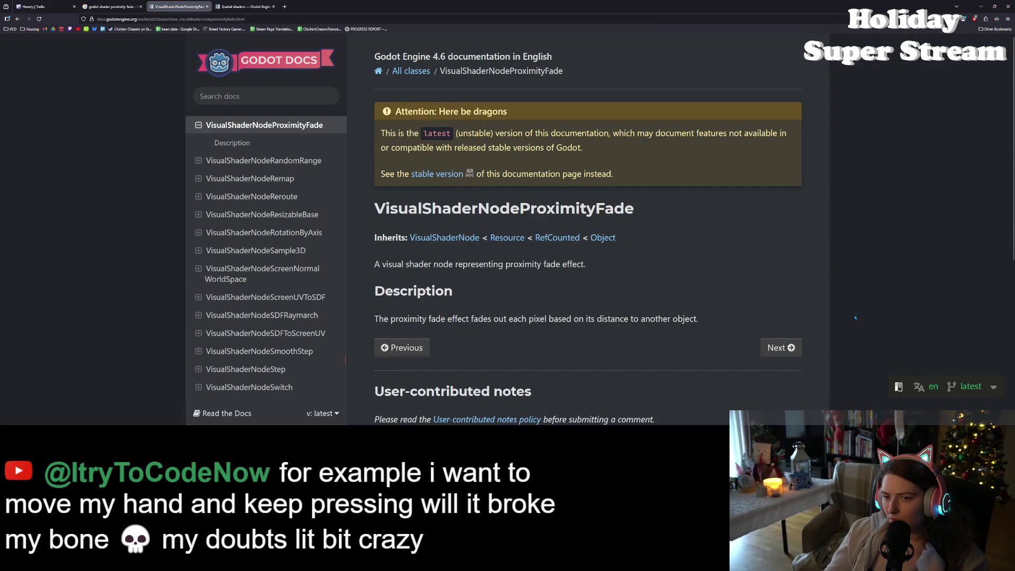
left_click(931, 386)
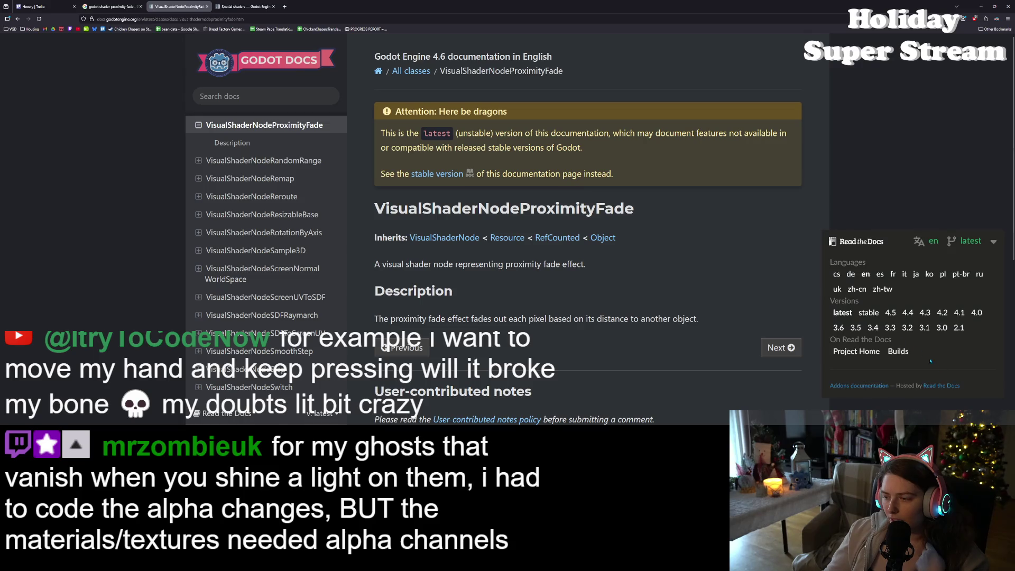
left_click(869, 313)
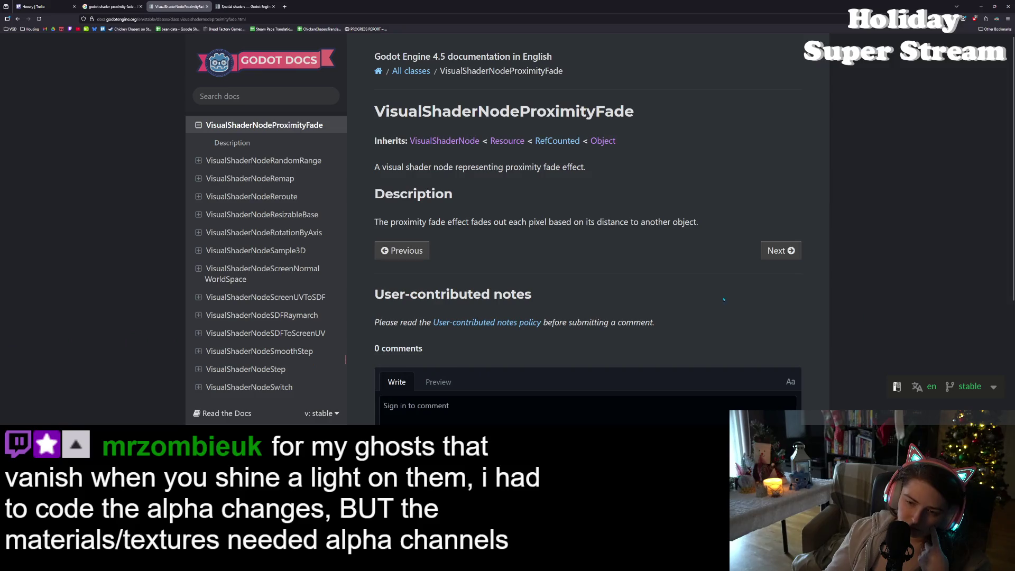
Highlight the sentence explaining how each pixel fades by distance to another object
scroll(558, 300, "down", 2)
scroll(557, 299, "up", 2)
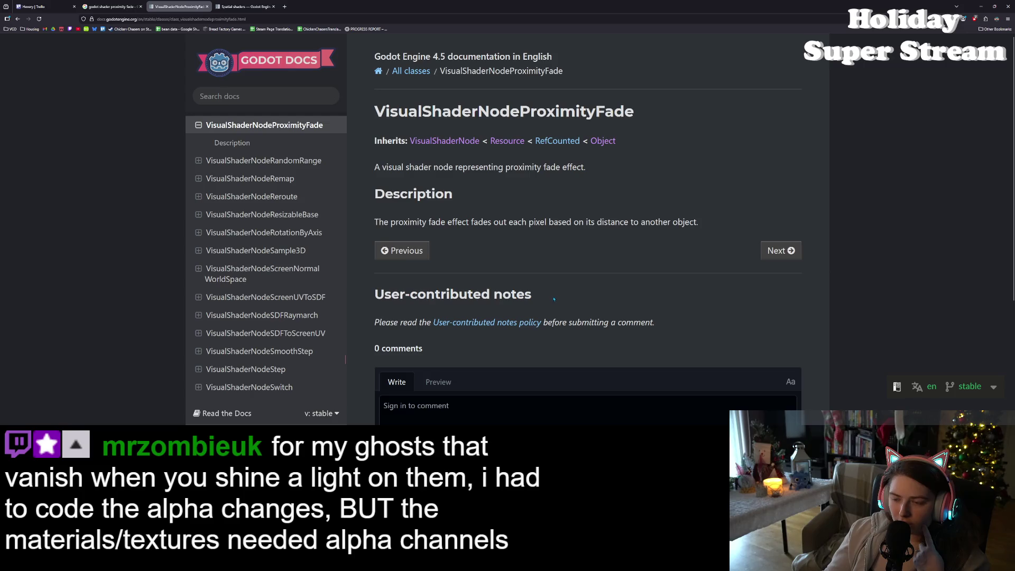
left_click_drag(468, 223, 697, 225)
left_click(695, 234)
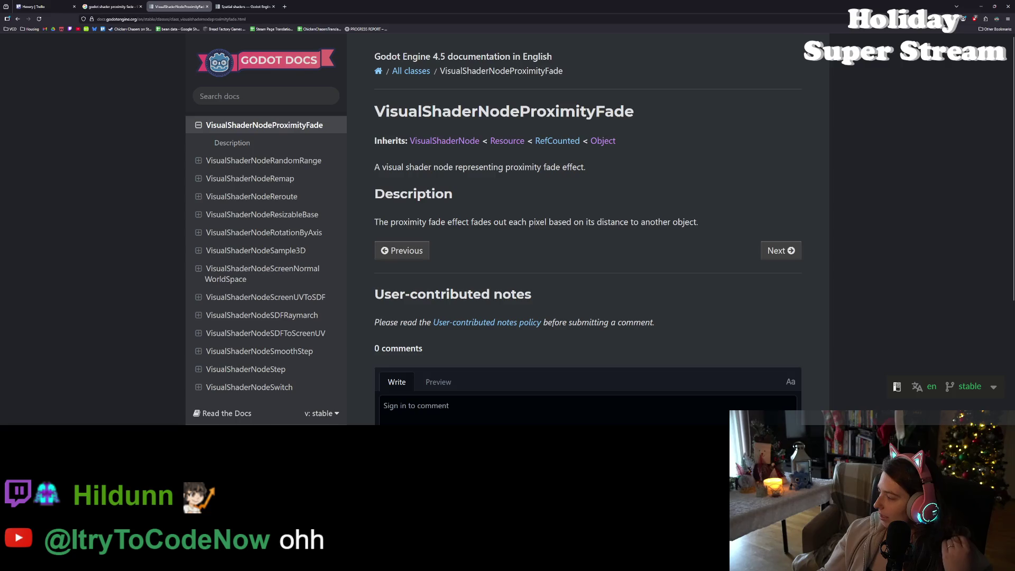
Switch between Media Player and the Voxel Voyage tracks folder
key("alt+Tab")
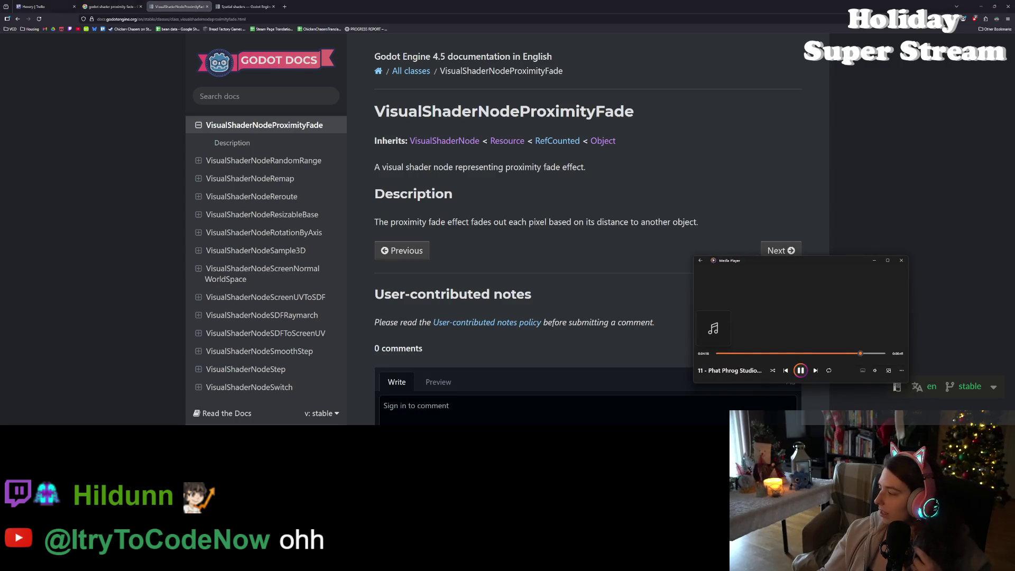
key("alt+Tab")
left_click(552, 173, "ctrl")
key("Return")
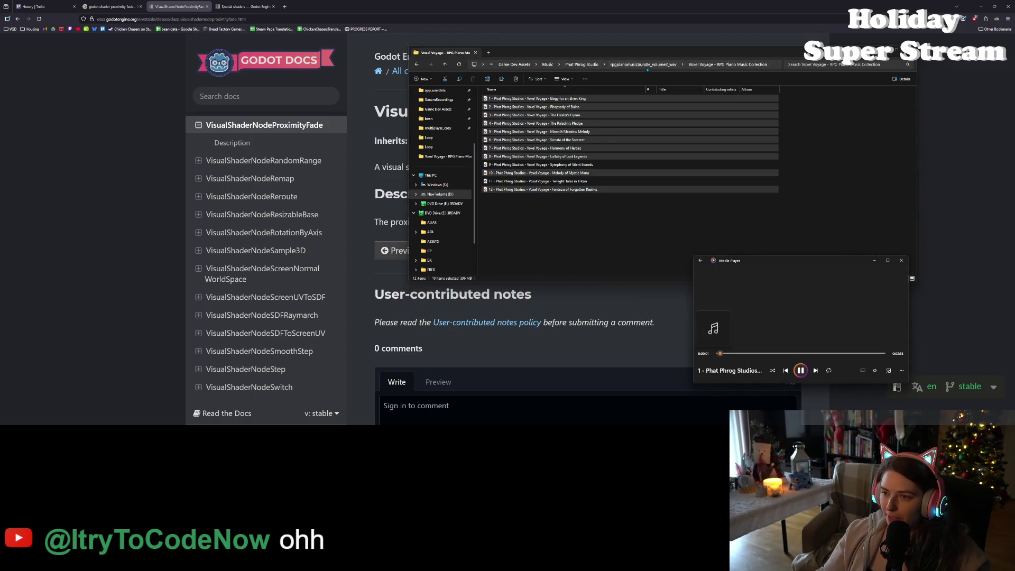
Open the Oceans Calling folder and play all ten tracks in Media Player
left_click(615, 65)
double_click(523, 115)
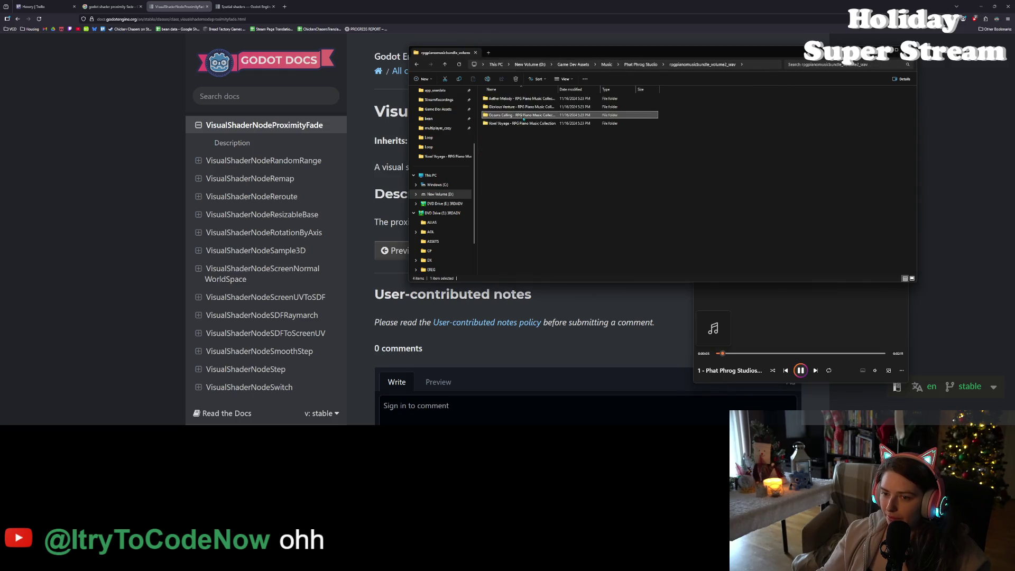
left_click_drag(511, 206, 509, 91)
key("Return")
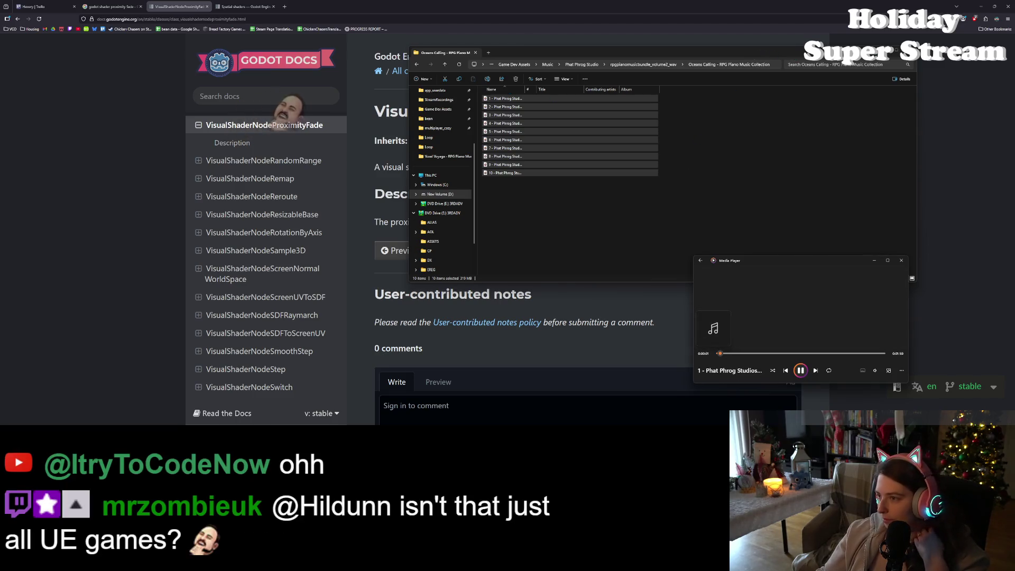
key("alt+Tab")
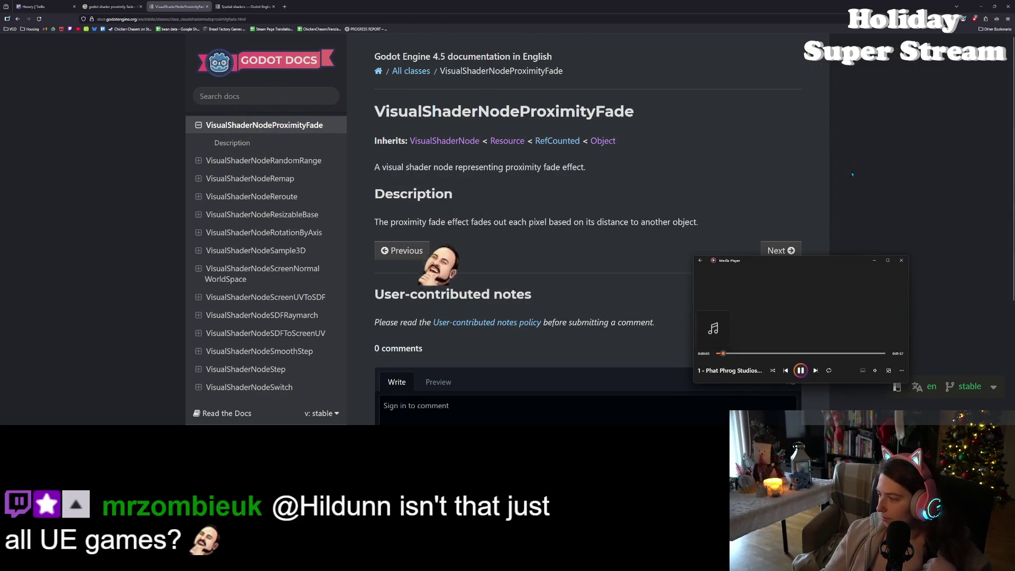
Put Media Player behind the browser and switch to the Spatial shaders tab
left_click(868, 212)
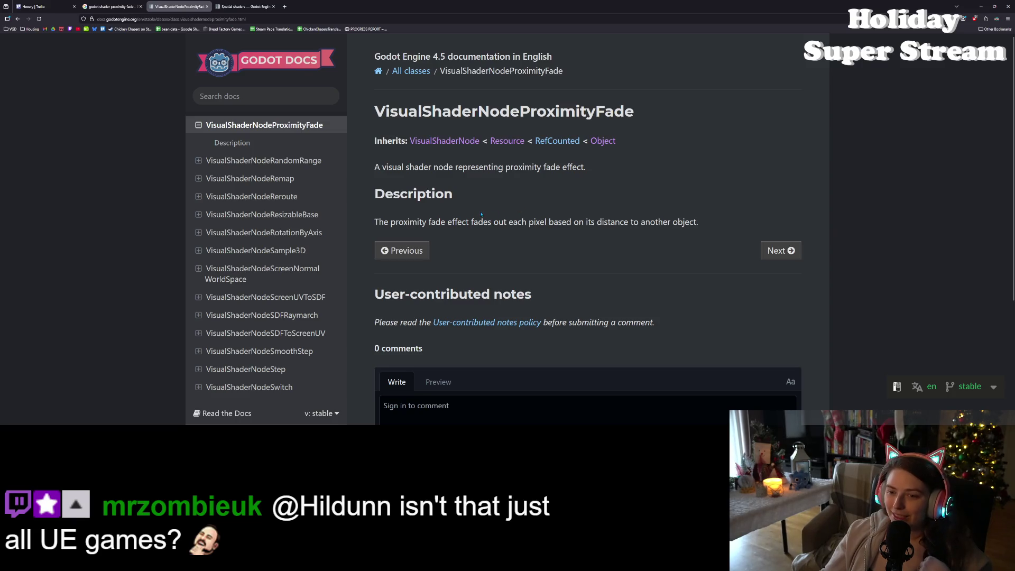
double_click(502, 168)
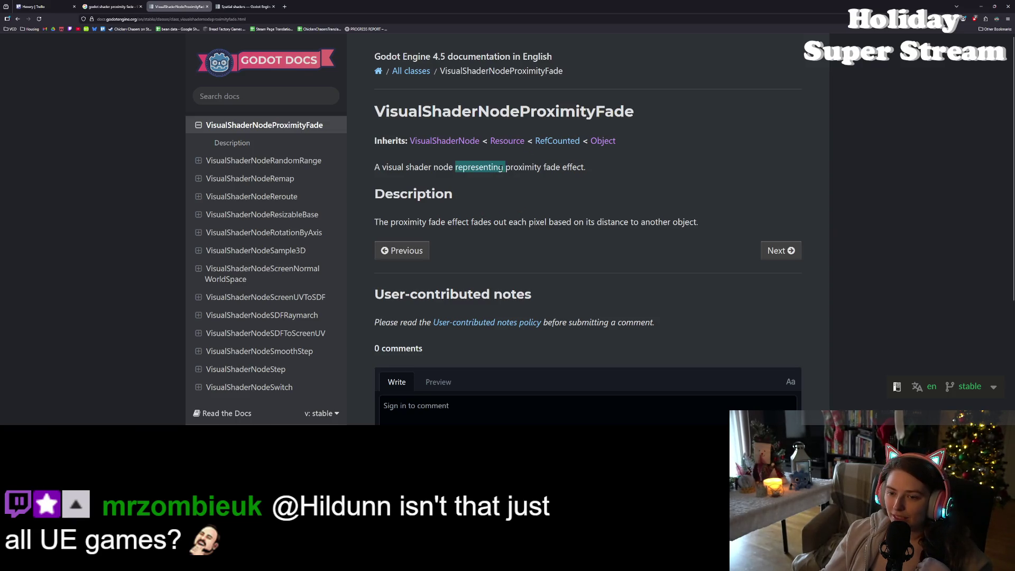
key("ctrl+Tab")
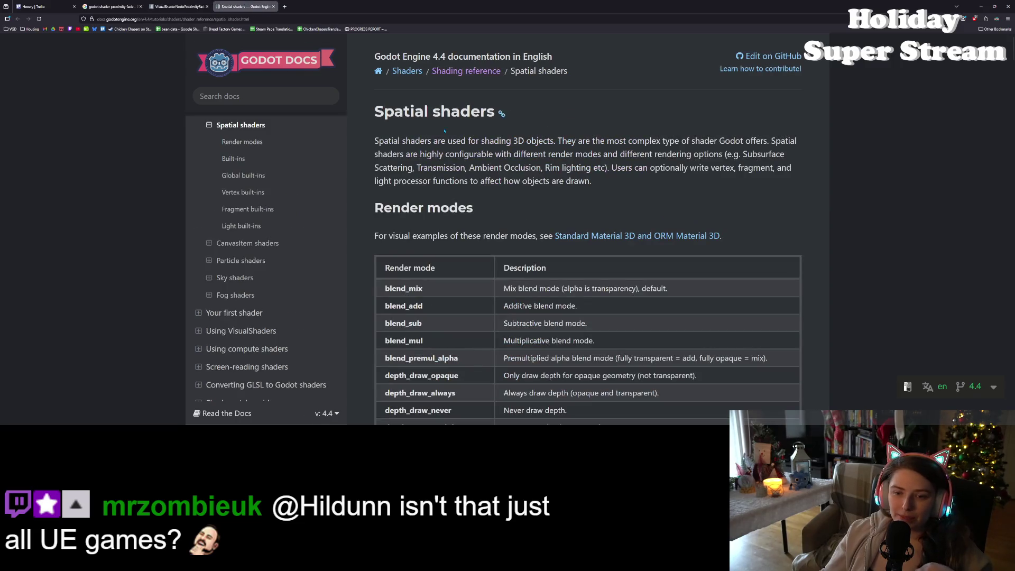
Switch the Spatial shaders page to the stable docs and scroll to render modes
left_click(993, 385)
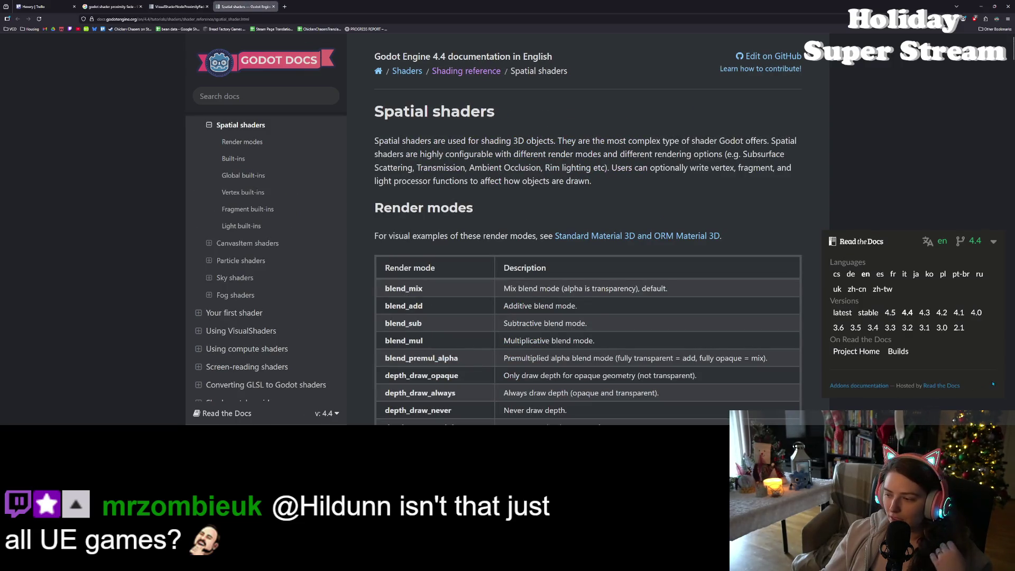
left_click(868, 312)
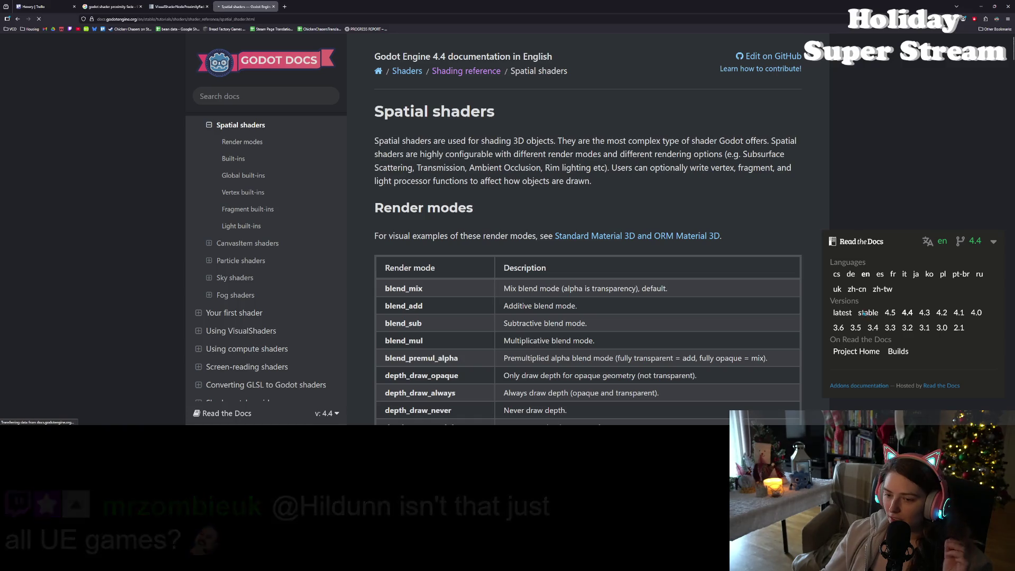
scroll(804, 323, "down", 3)
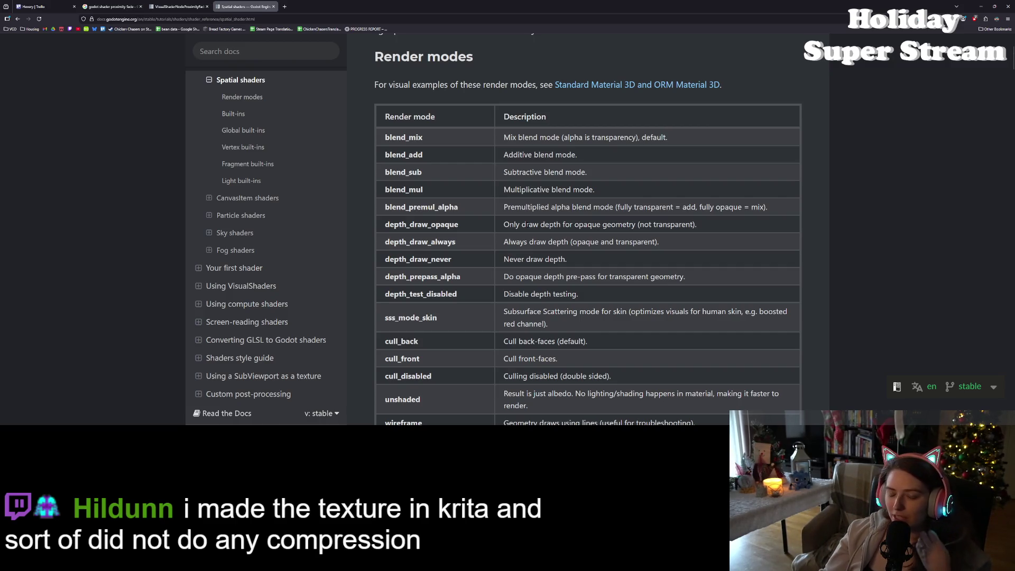
scroll(523, 222, "down", 1)
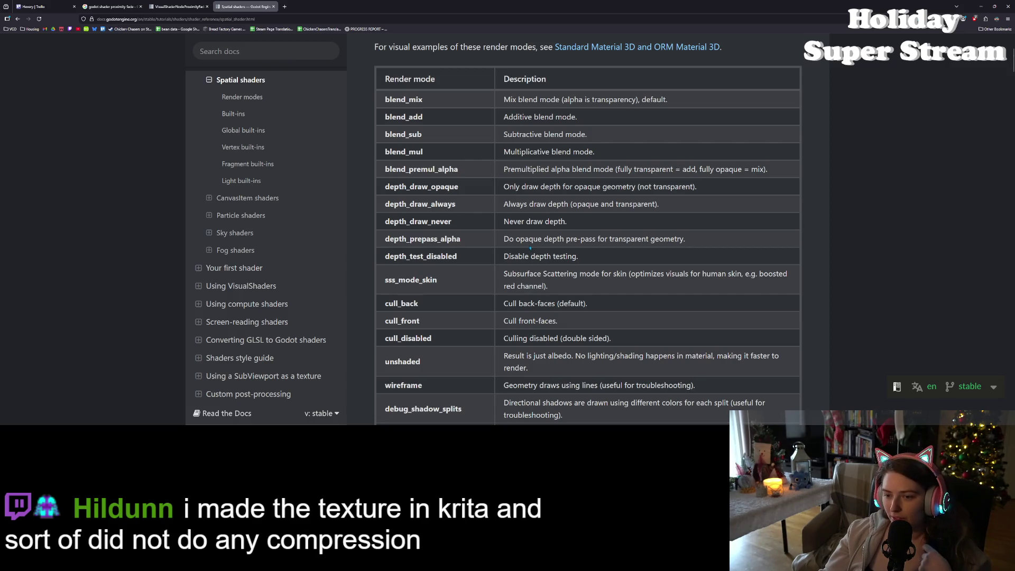
Highlight text in the depth_prepass_alpha, depth_draw_always and sss_mode_skin render mode rows
double_click(521, 242)
left_click(575, 241)
left_click_drag(706, 242, 503, 241)
left_click(503, 240)
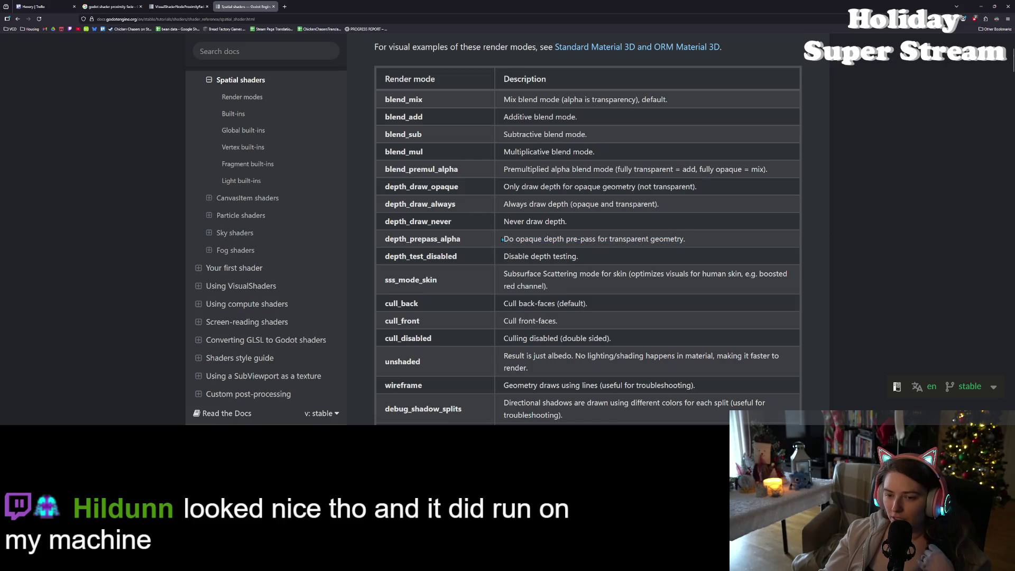
double_click(532, 204)
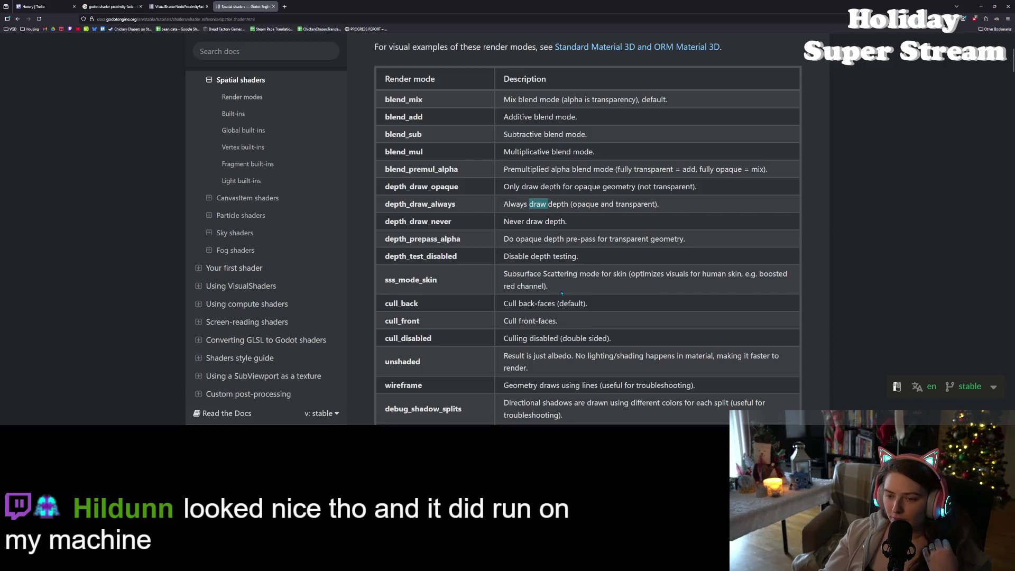
left_click_drag(543, 274, 578, 273)
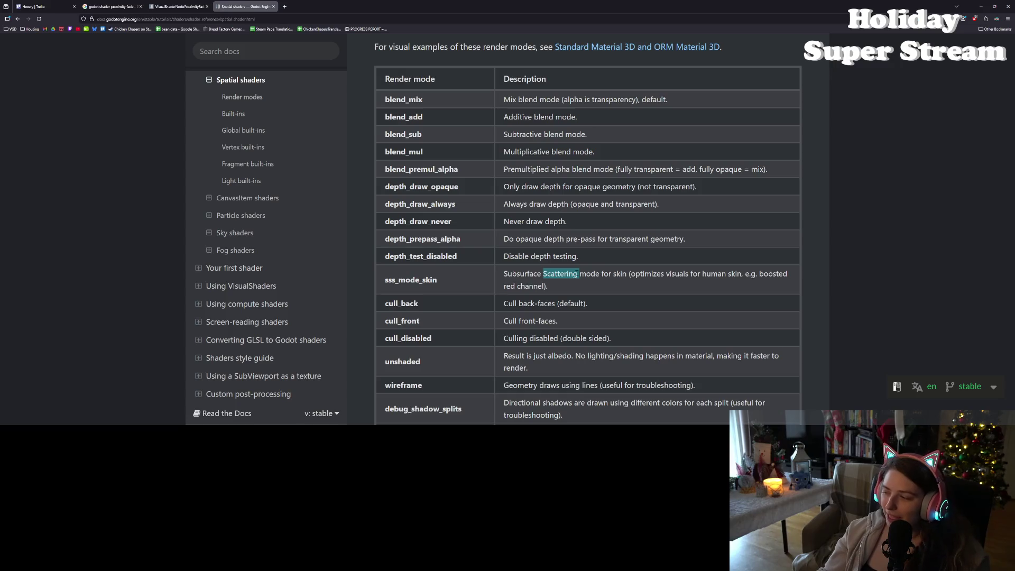
left_click(567, 284)
scroll(524, 282, "down", 2)
scroll(524, 282, "down", 1)
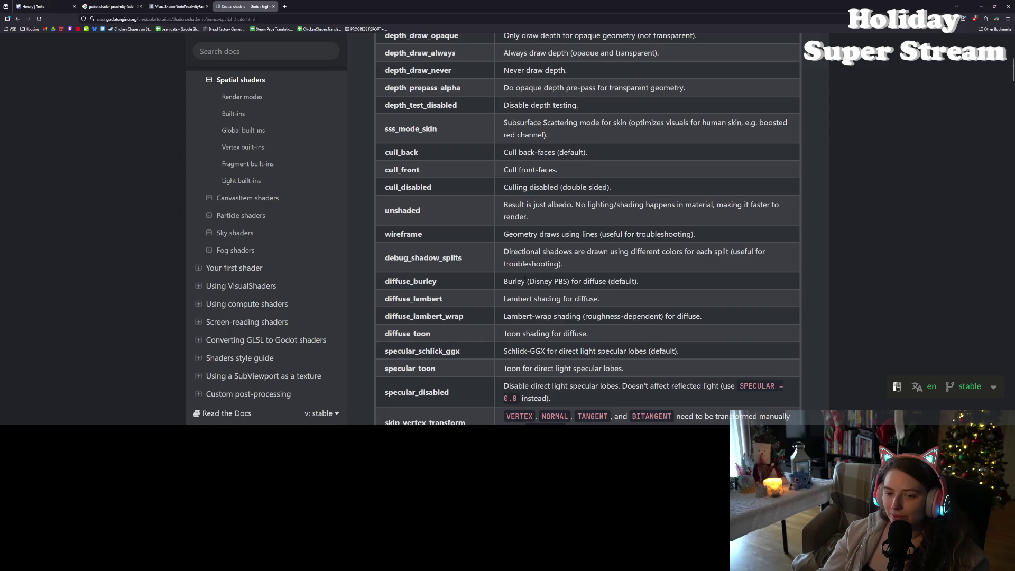
scroll(540, 275, "down", 1)
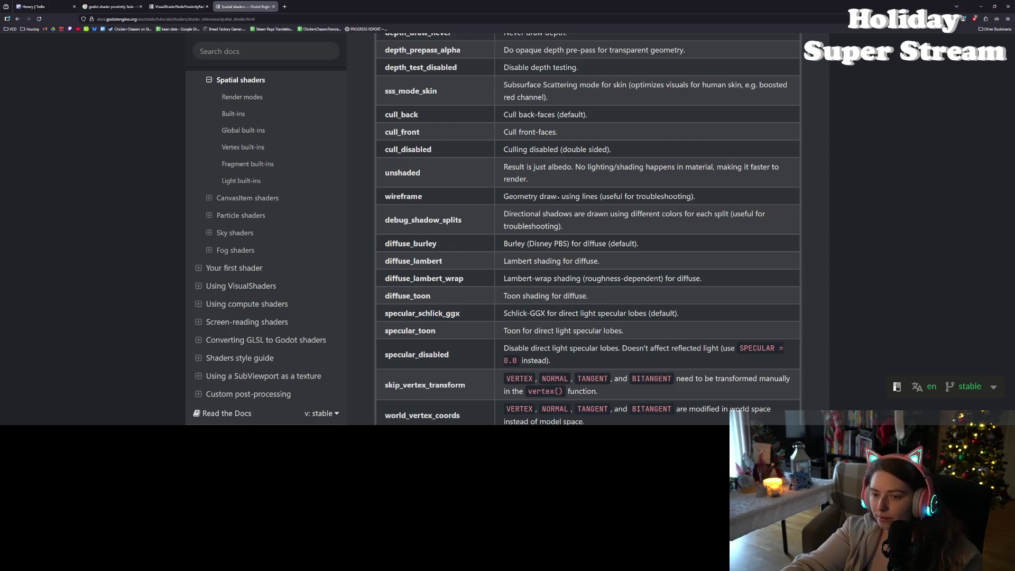
scroll(557, 197, "down", 2)
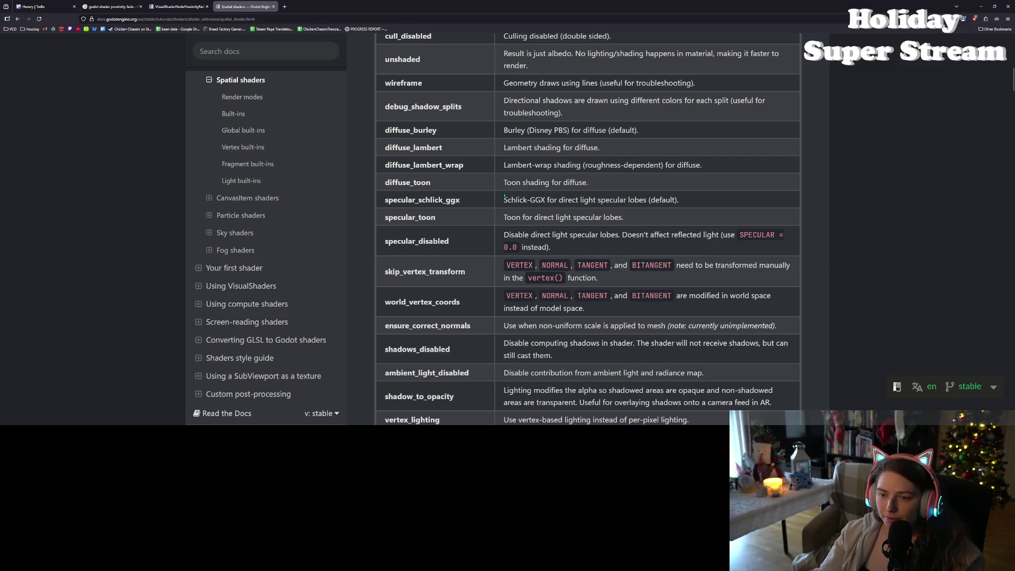
scroll(504, 195, "down", 1)
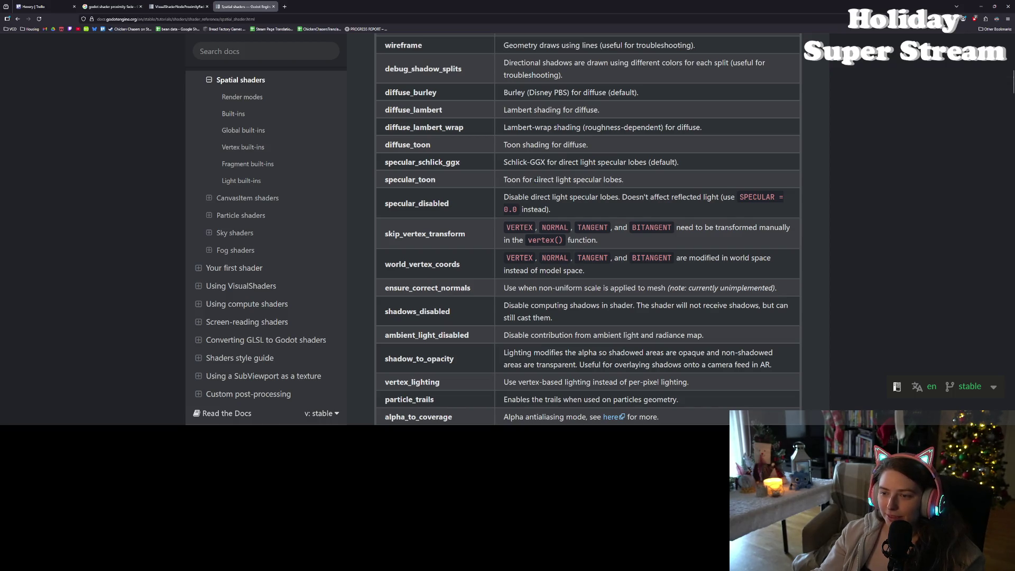
left_click_drag(528, 196, 611, 197)
left_click(608, 198)
scroll(605, 207, "down", 1)
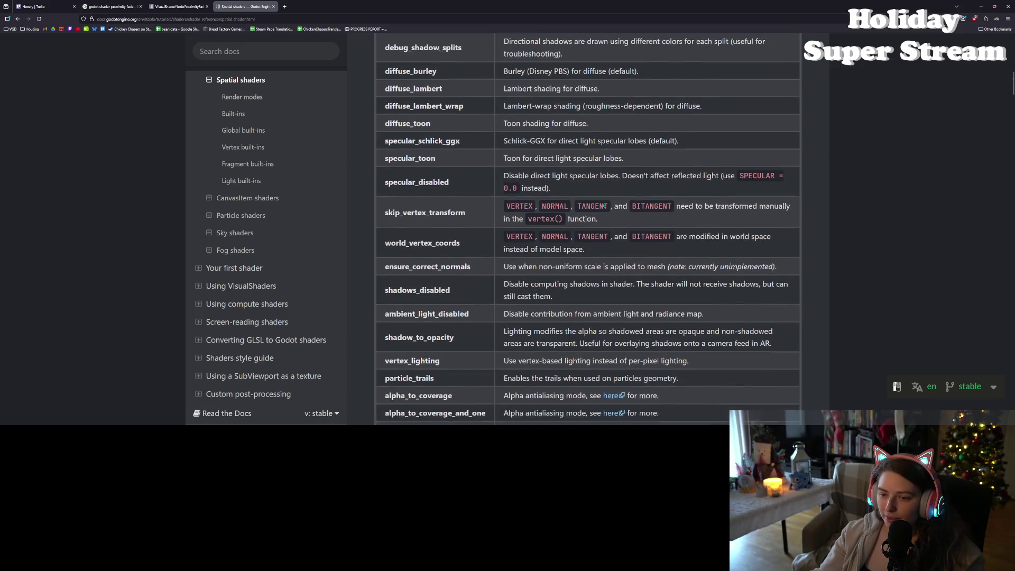
scroll(604, 207, "down", 2)
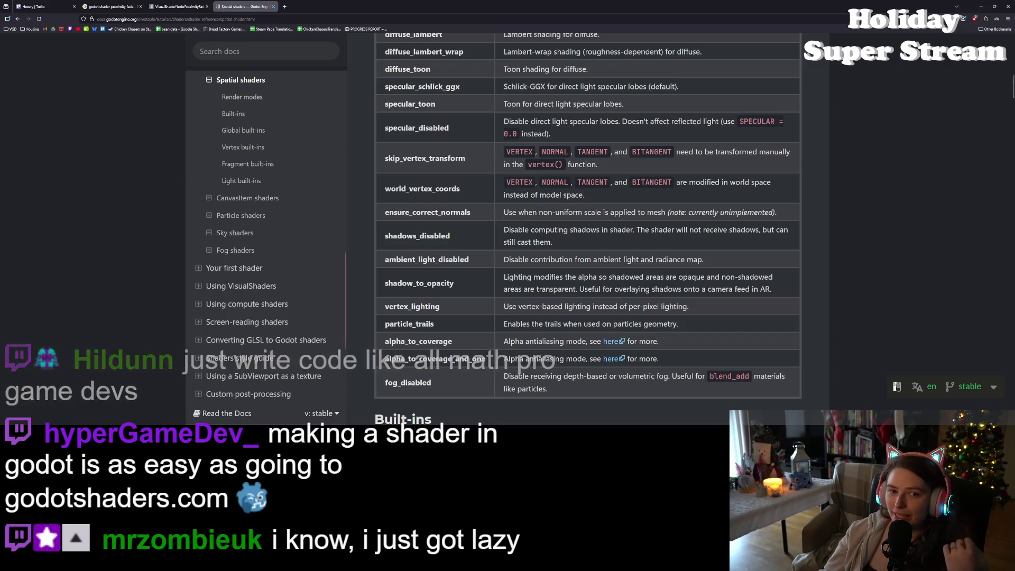
Load godotshaders.com in a new tab and open its full shader listing
left_click(285, 7)
type("godotshaders.com/")
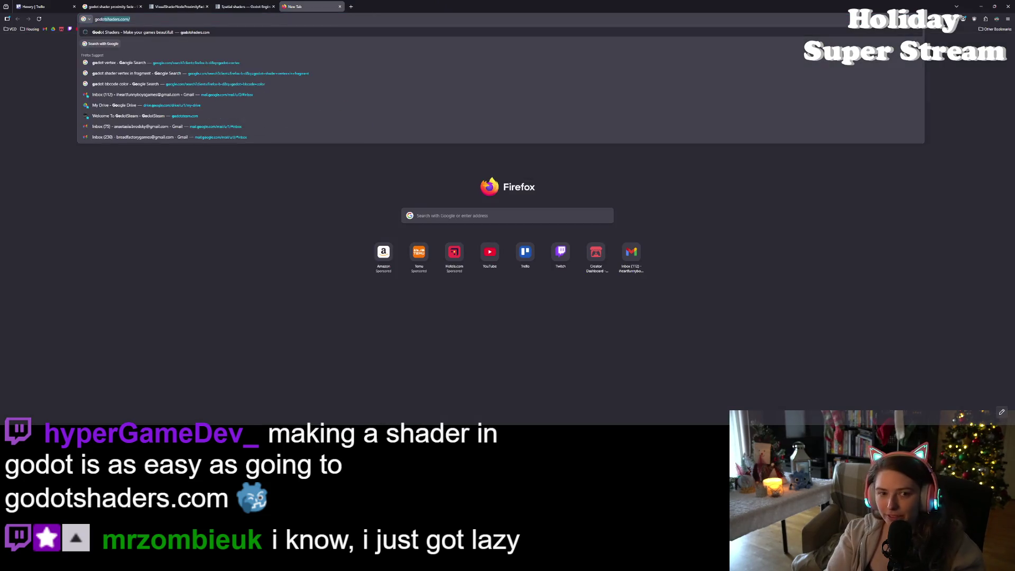
key("Return")
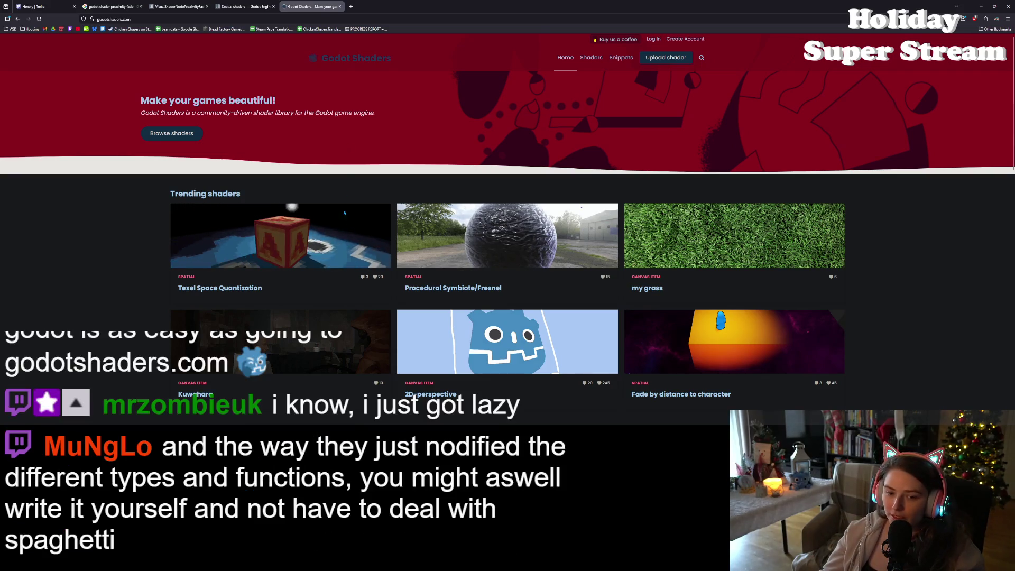
scroll(719, 261, "down", 3)
scroll(718, 262, "up", 3)
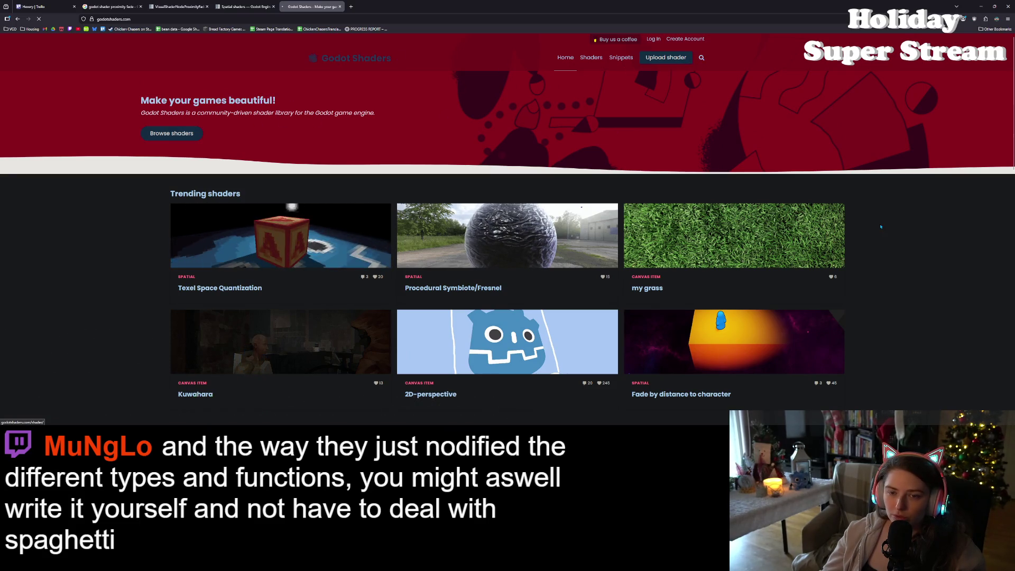
left_click(181, 133)
Toggle the dark-mode extension to light mode and back to dark mode
left_click(997, 19)
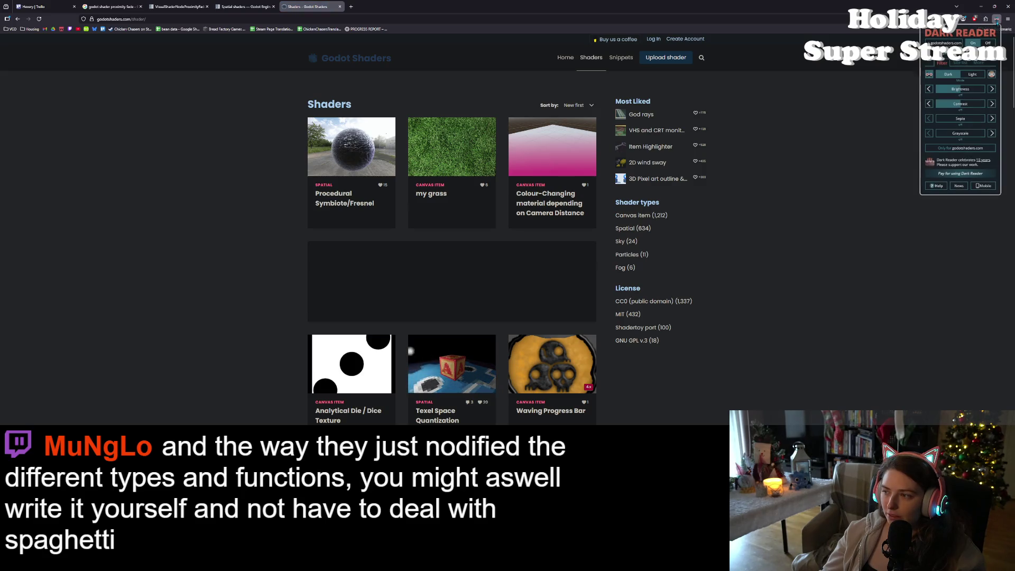
left_click(972, 74)
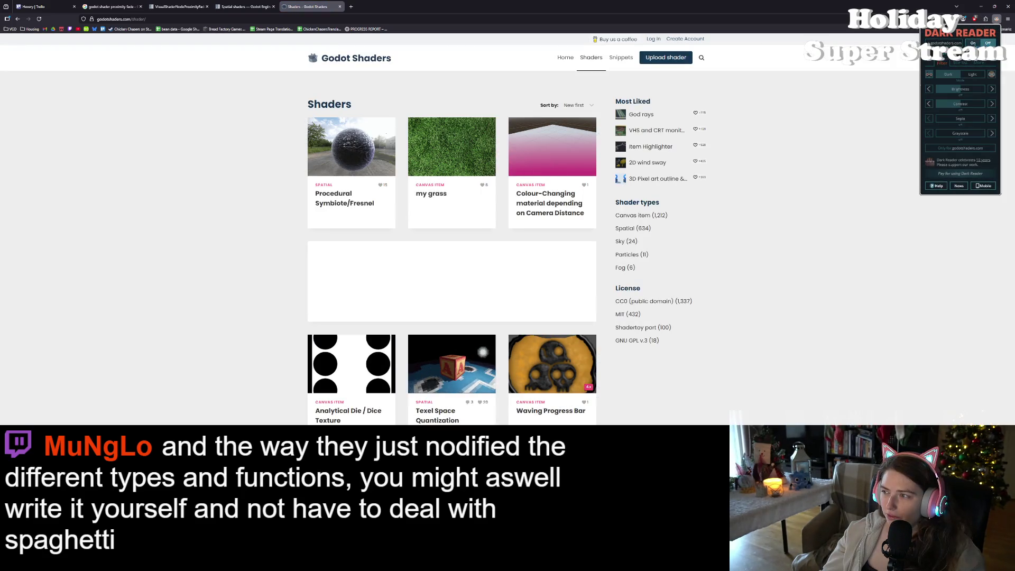
left_click(949, 74)
left_click(789, 249)
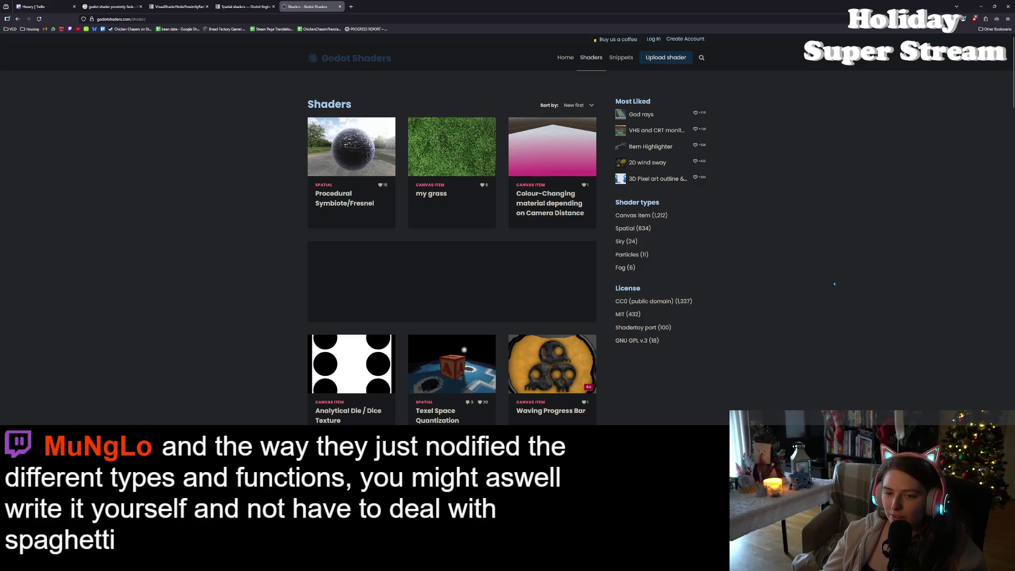
Scroll the shader grid past entries like Leaf shader + flower and Fractalized 3D Models
scroll(704, 348, "down", 2)
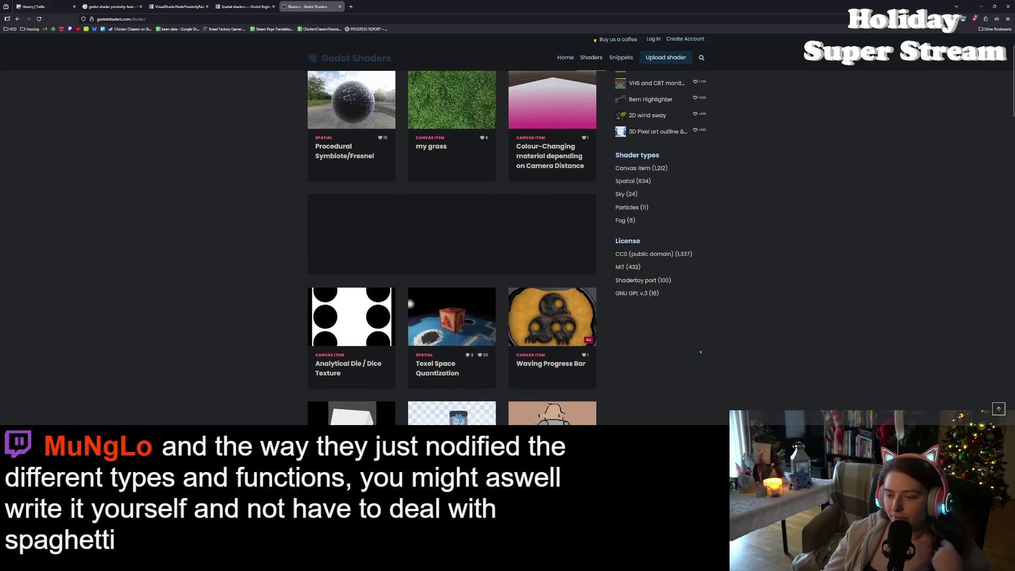
scroll(707, 342, "down", 4)
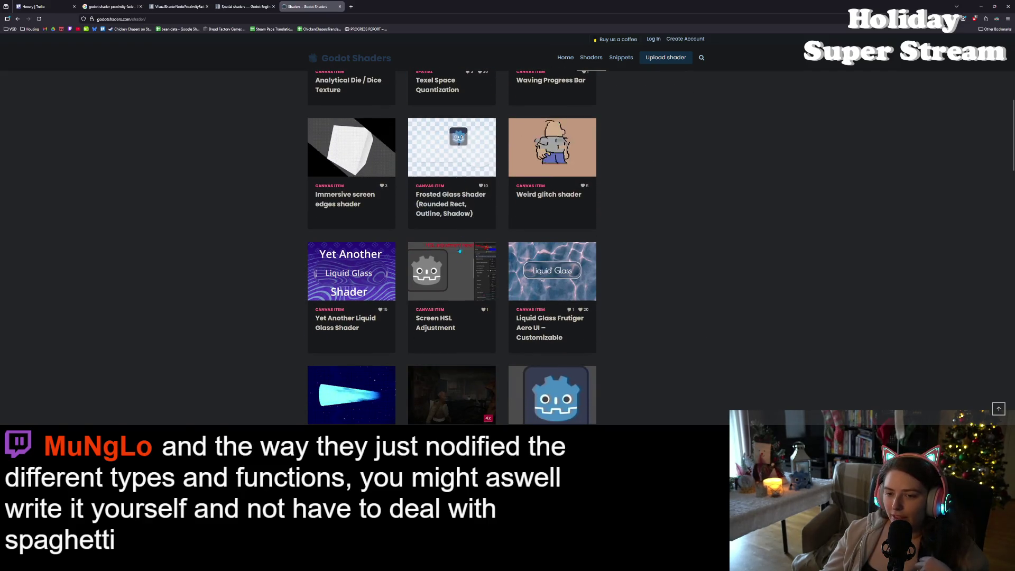
scroll(379, 268, "down", 3)
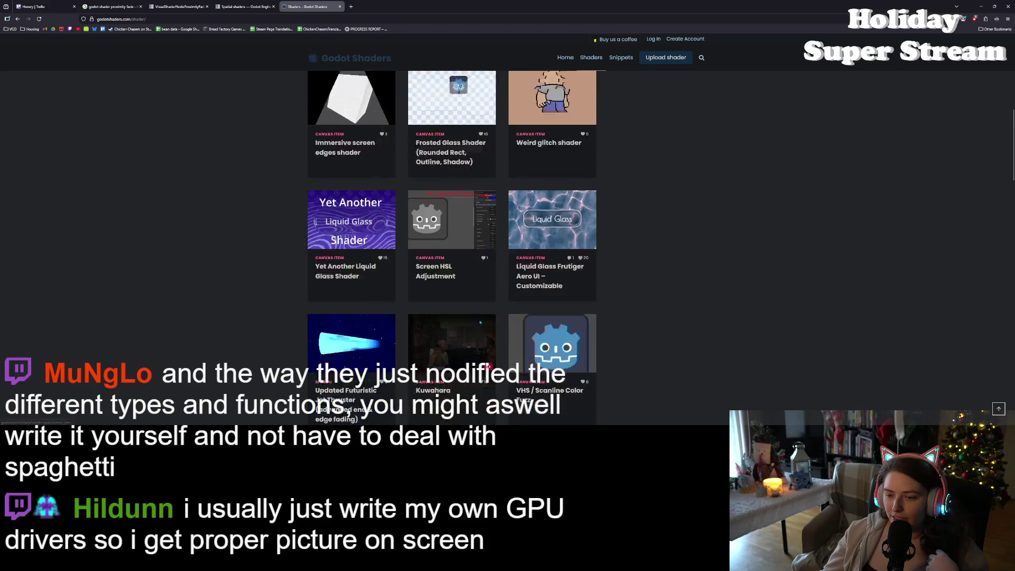
scroll(348, 126, "down", 1)
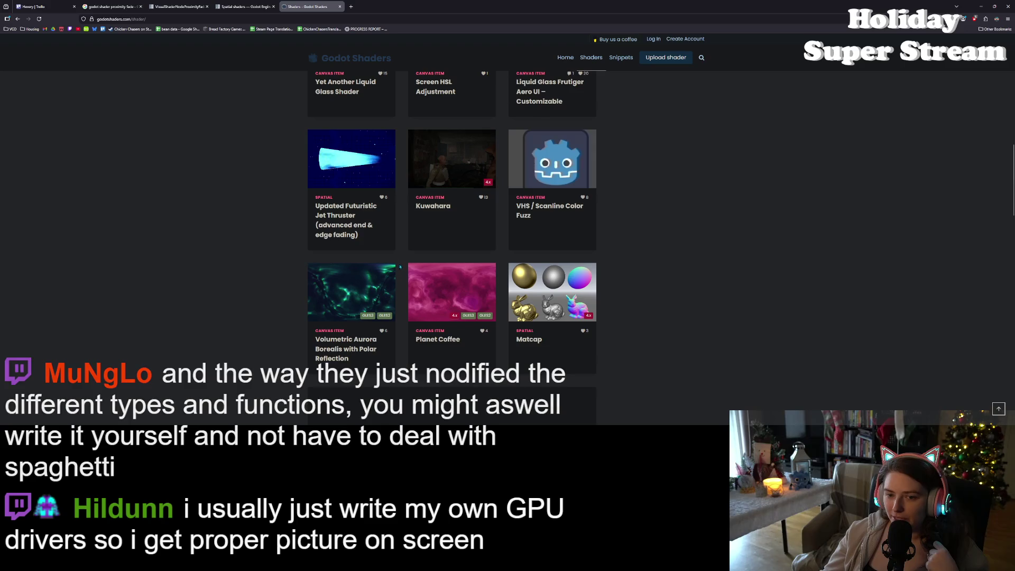
scroll(466, 326, "down", 1)
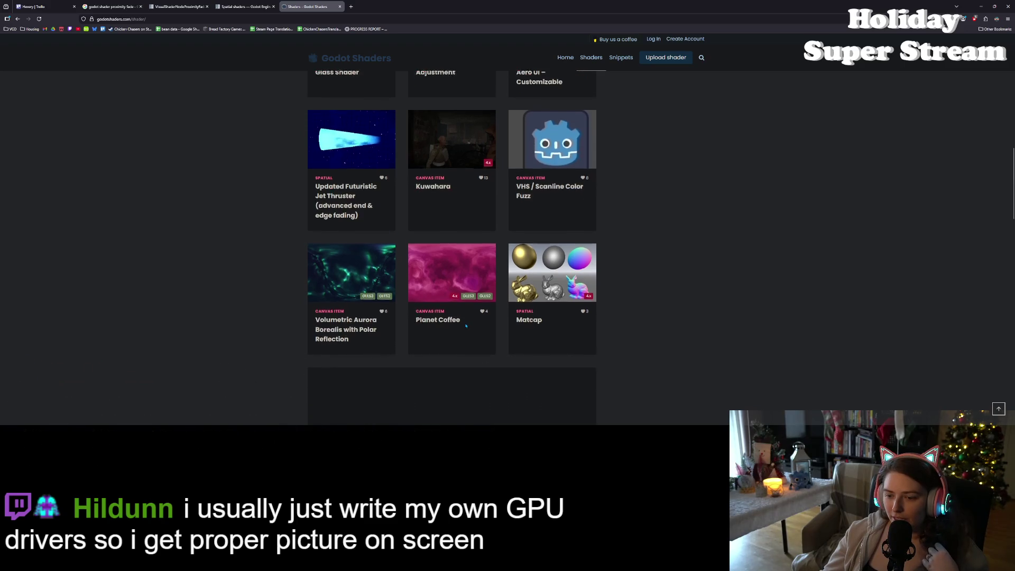
scroll(466, 327, "down", 3)
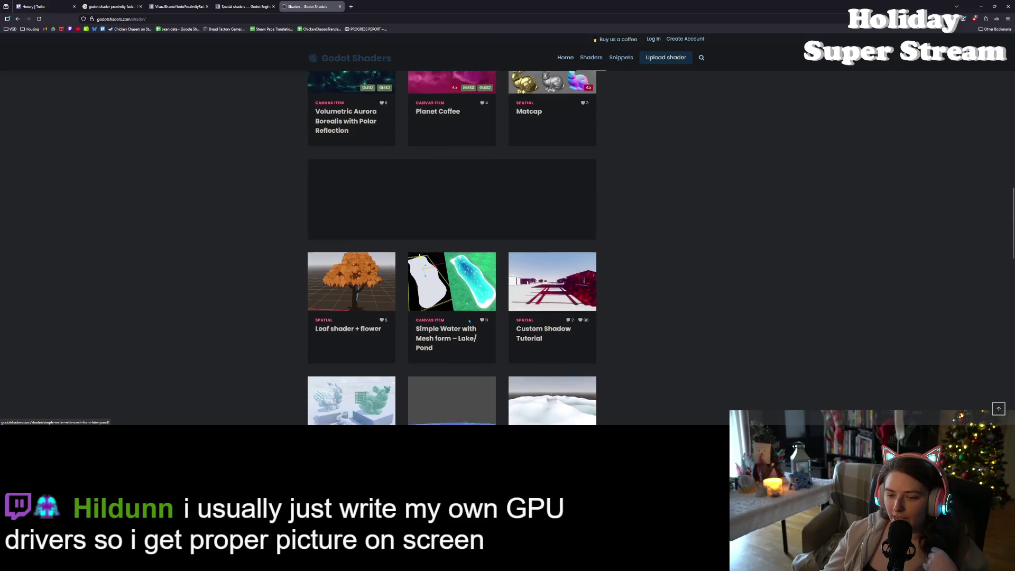
scroll(522, 325, "down", 2)
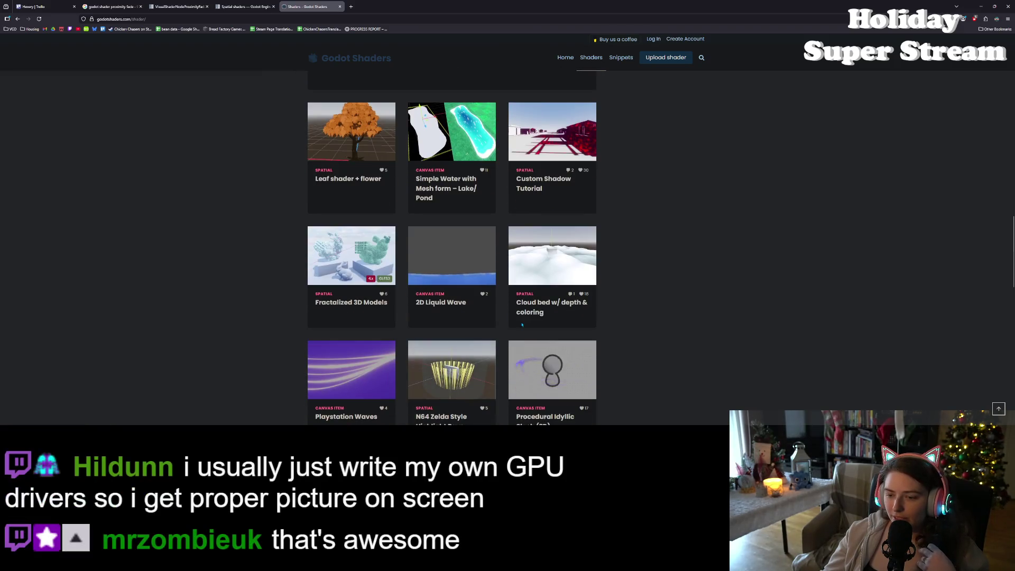
scroll(522, 324, "down", 1)
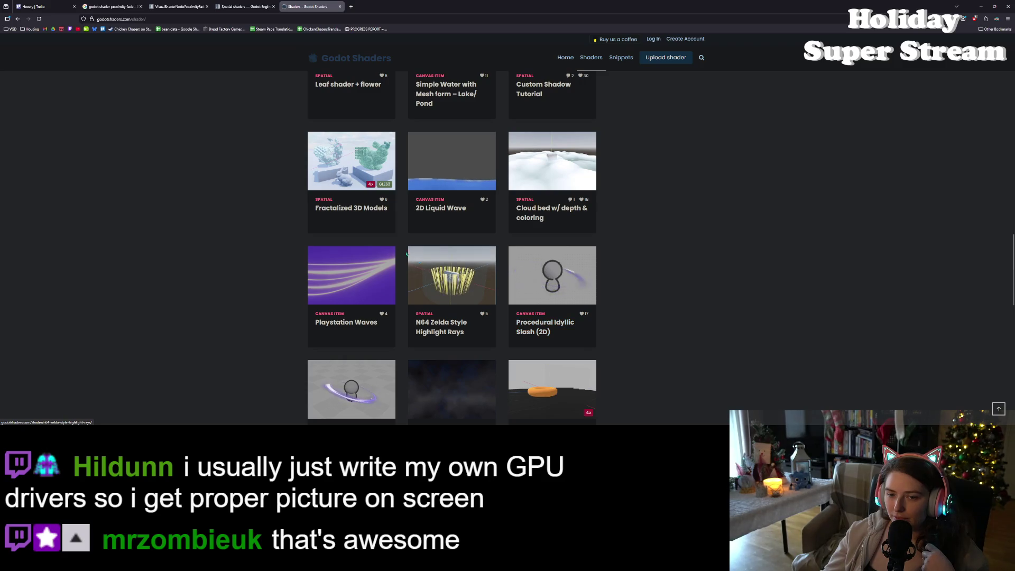
View the Fractalized 3D Models shader page, then return to the Spatial shaders docs tab
left_click(365, 209)
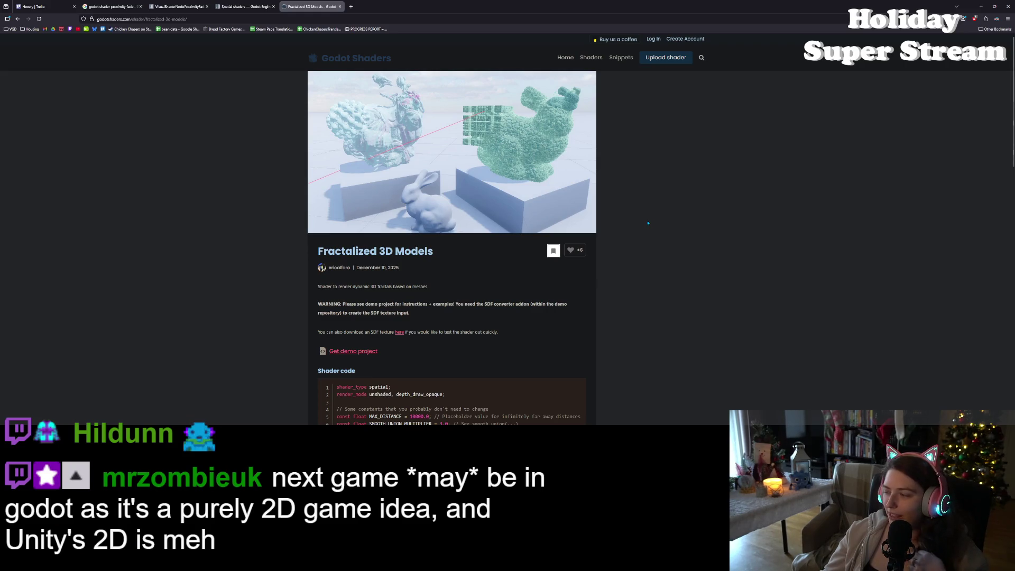
left_click(231, 6)
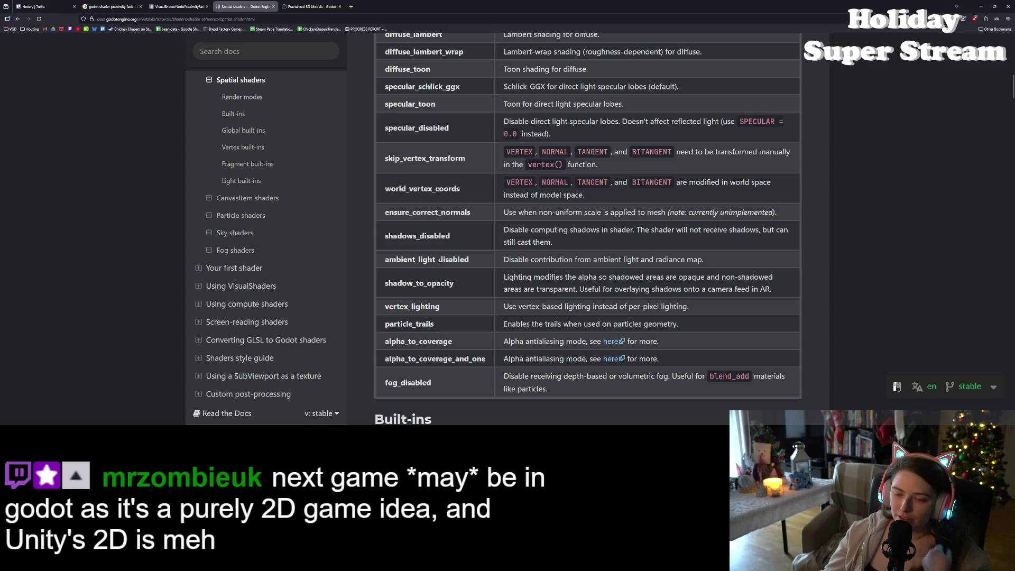
Check the VisualShaderNodeProximityFade page, then go back to the Spatial shaders page
left_click(179, 7)
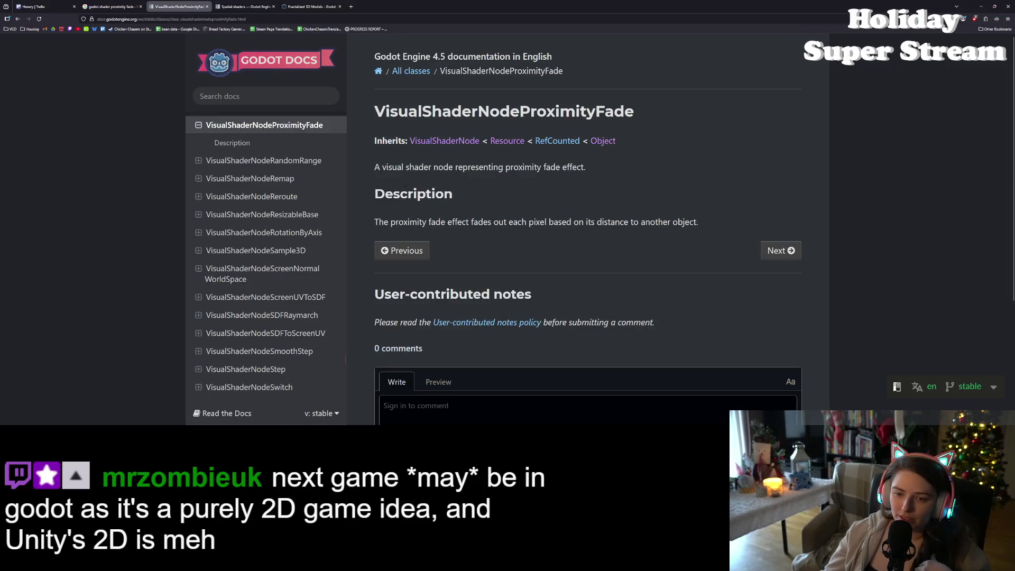
double_click(503, 111)
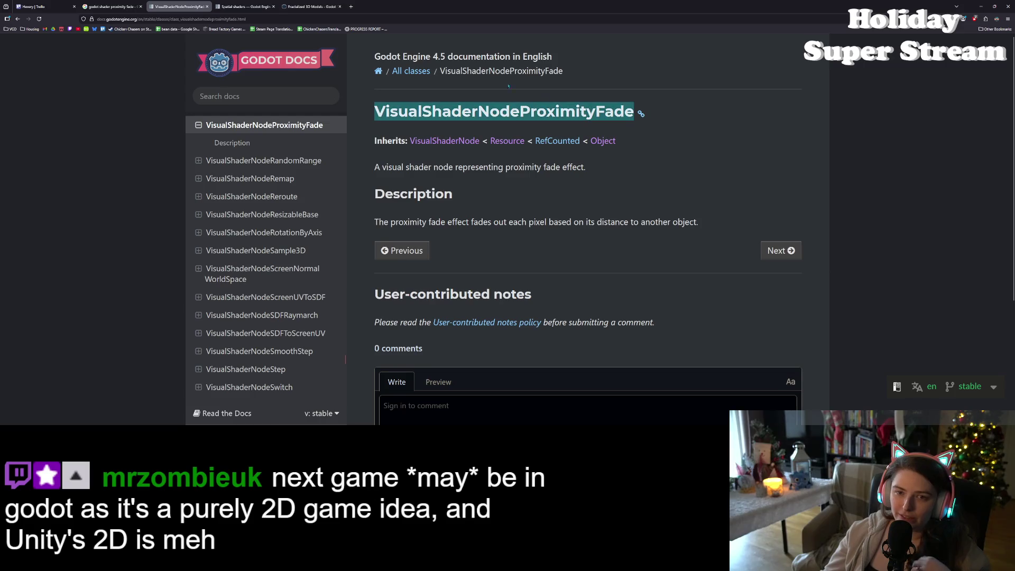
left_click(246, 7)
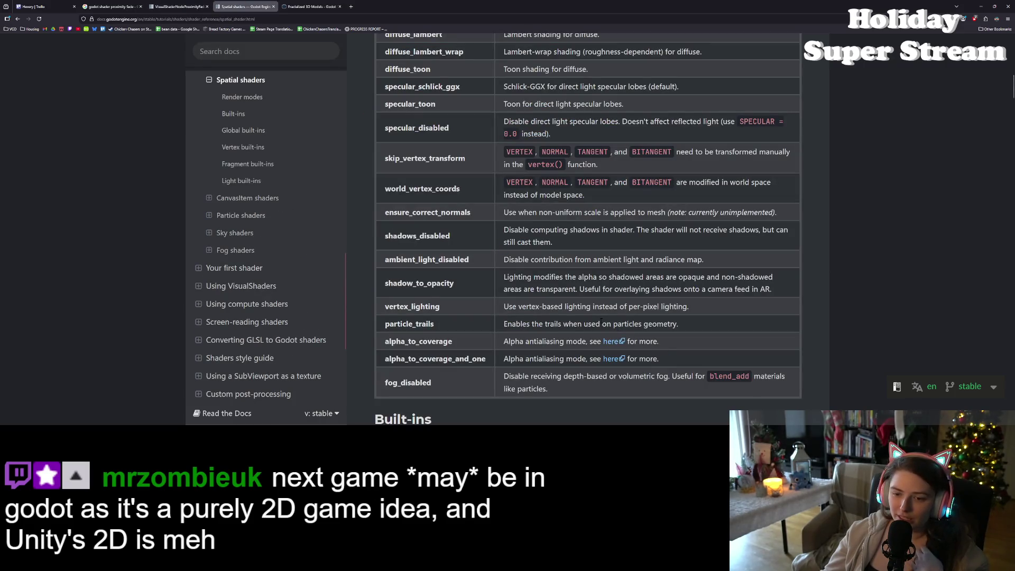
scroll(601, 320, "down", 1)
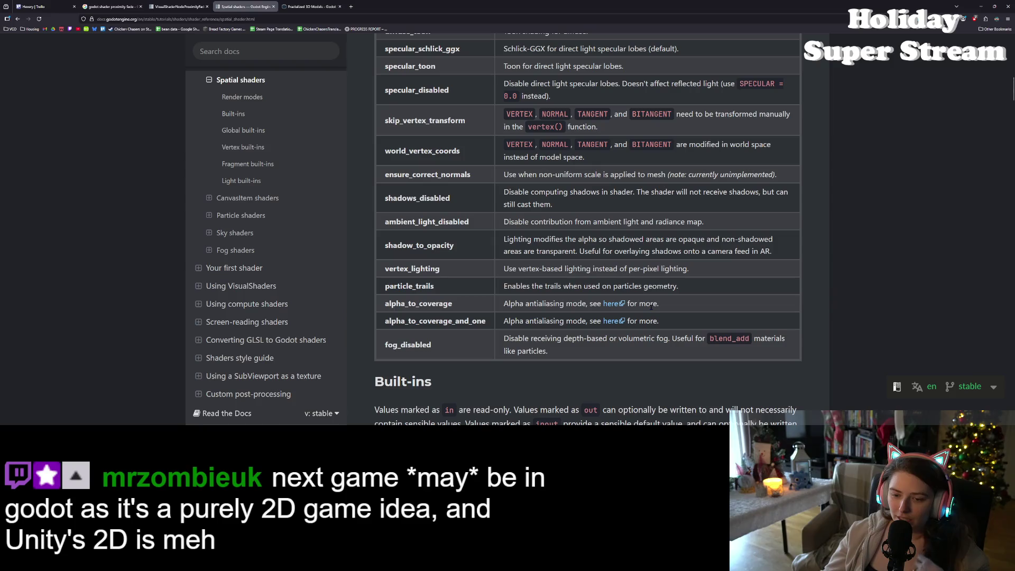
Search the Spatial shaders page for 'proximity', then clear and close the find bar
key("ctrl+f")
type("pro")
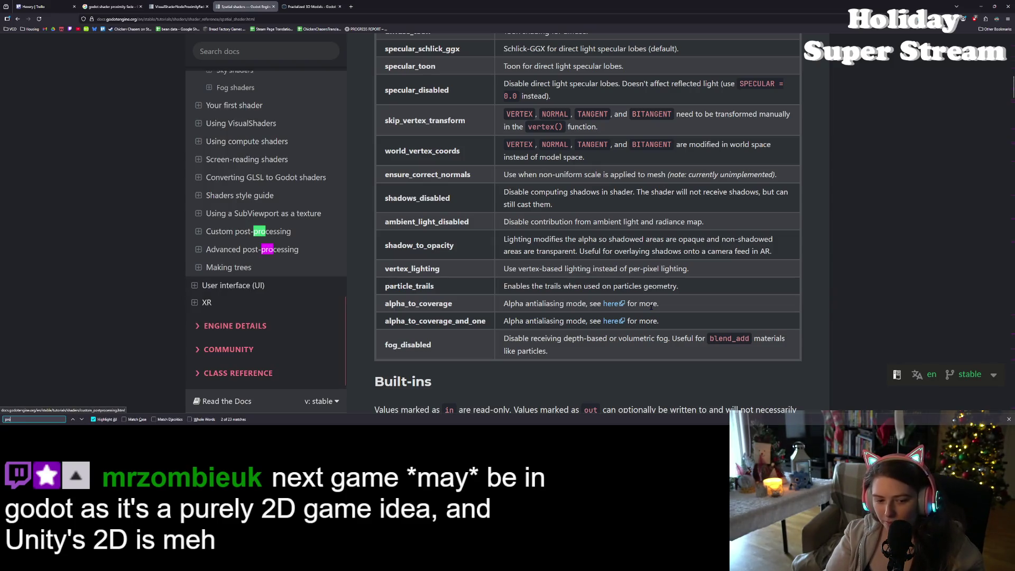
type("ximity")
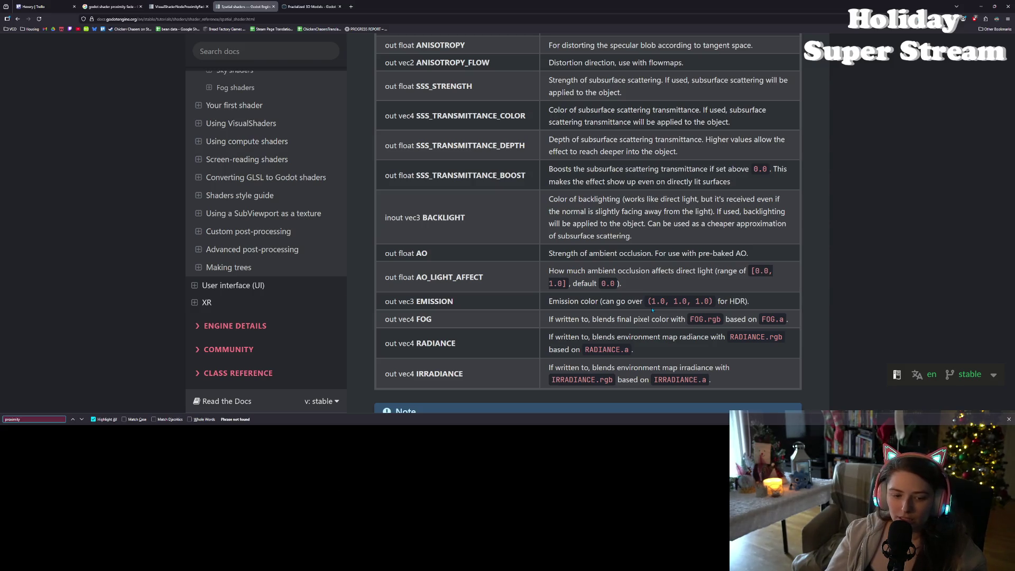
key("ctrl+a")
key("BackSpace")
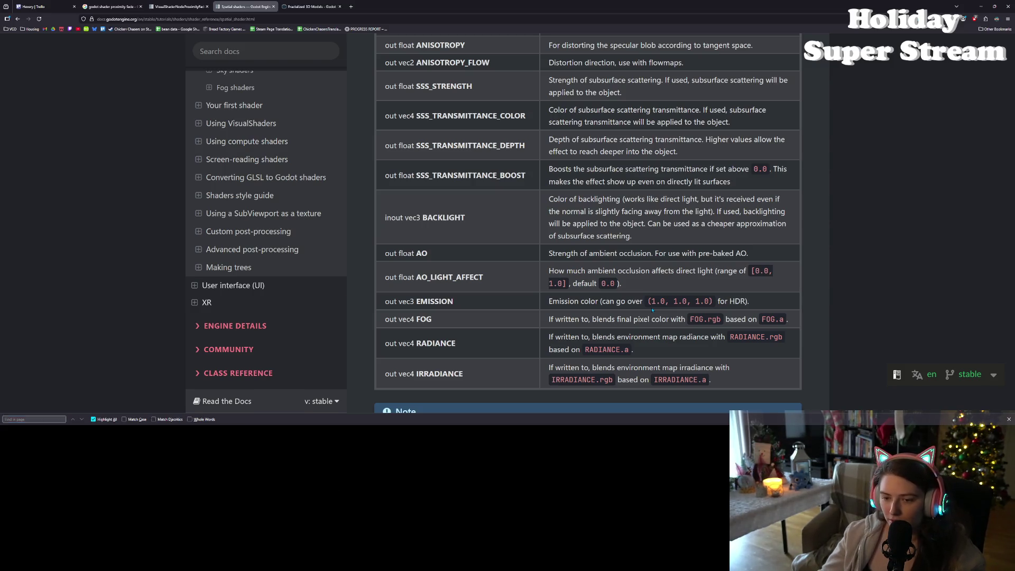
key("Escape")
scroll(703, 312, "up", 10)
scroll(753, 314, "up", 15)
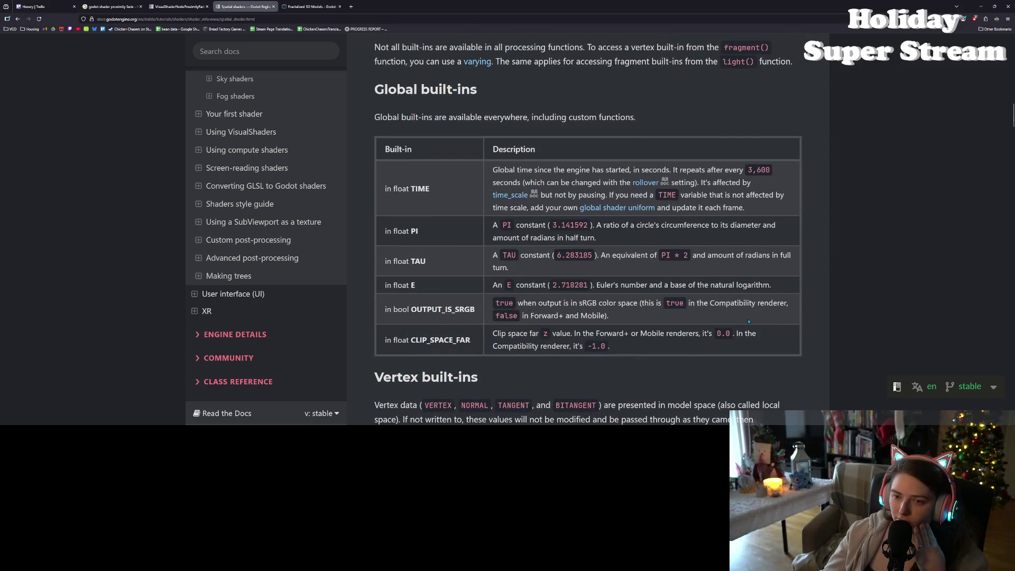
scroll(748, 321, "up", 5)
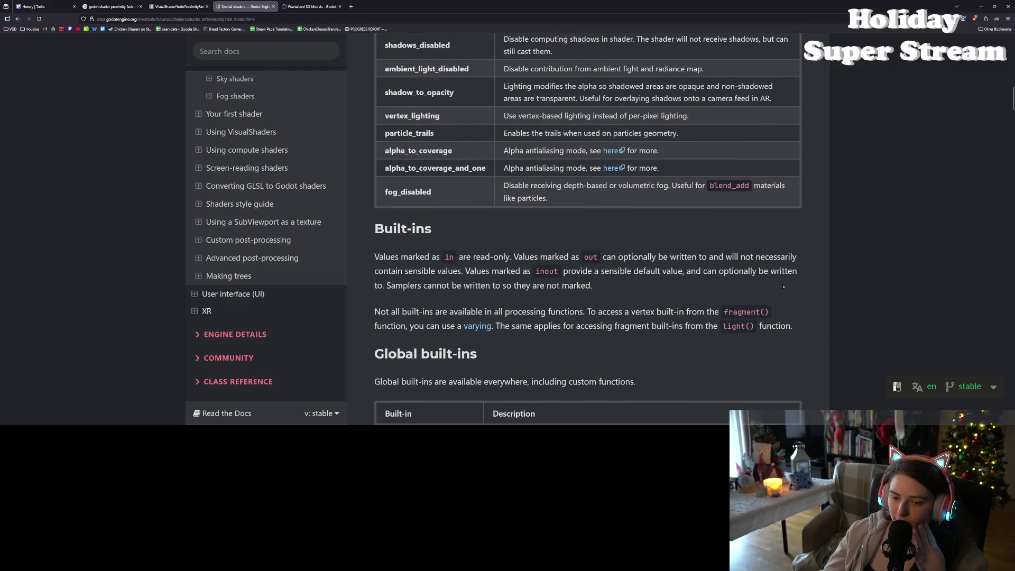
scroll(783, 287, "up", 3)
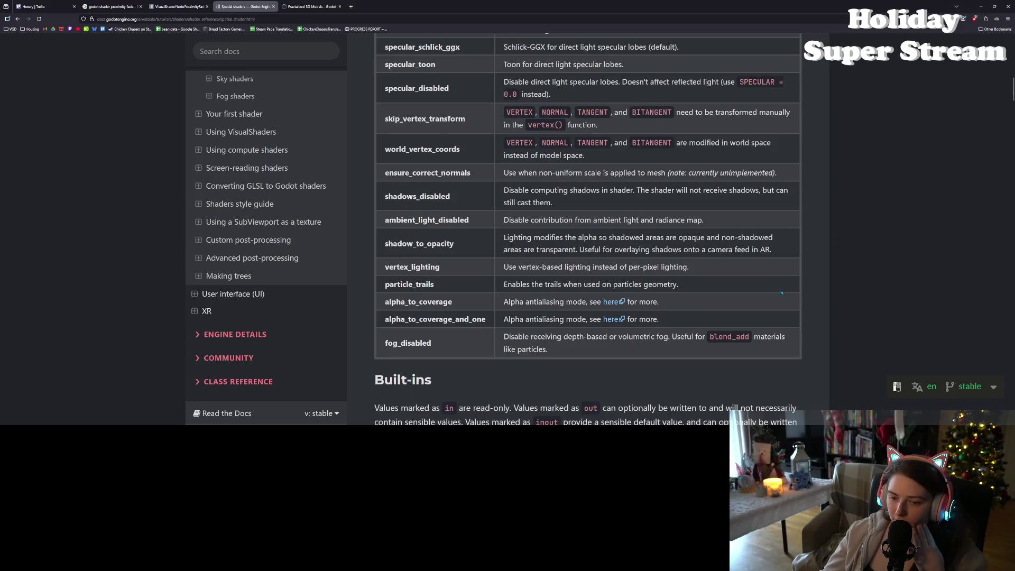
scroll(782, 292, "up", 2)
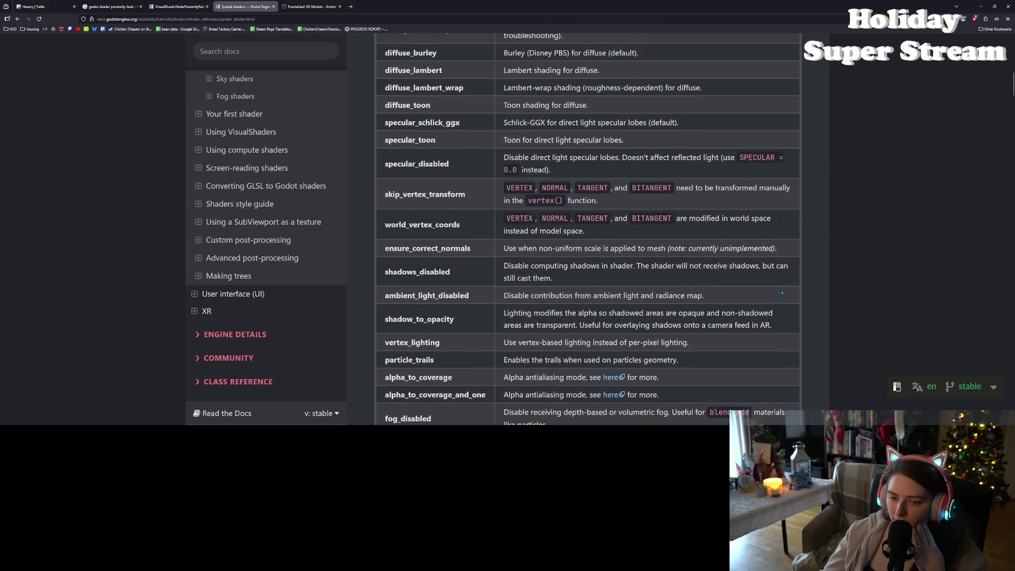
scroll(782, 292, "up", 2)
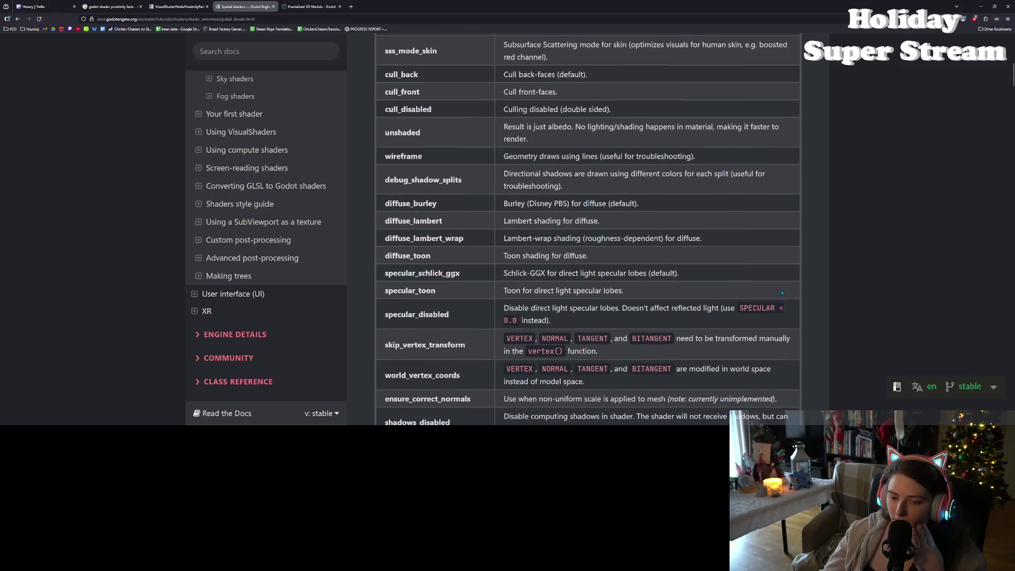
scroll(782, 293, "up", 1)
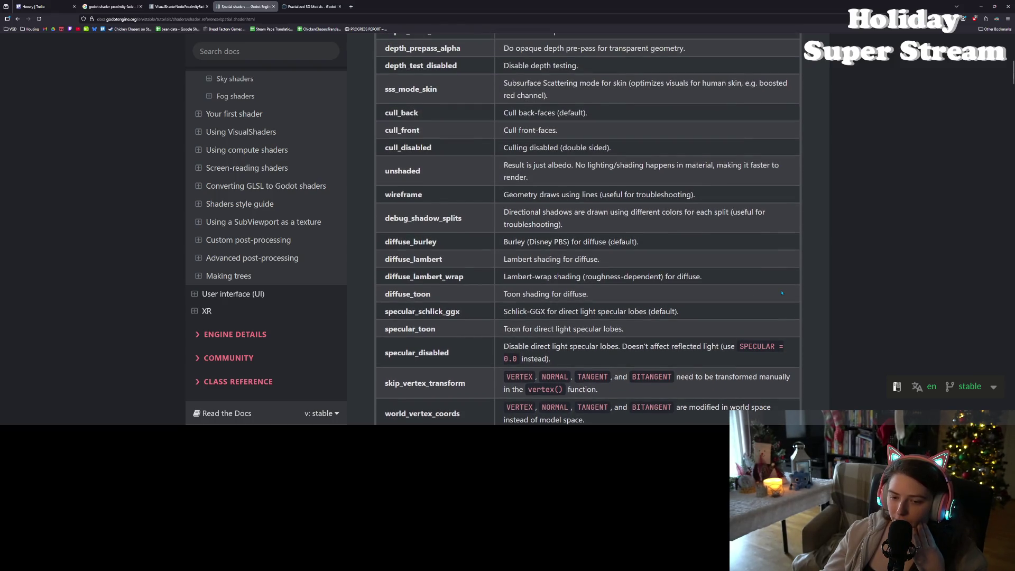
scroll(770, 317, "up", 7)
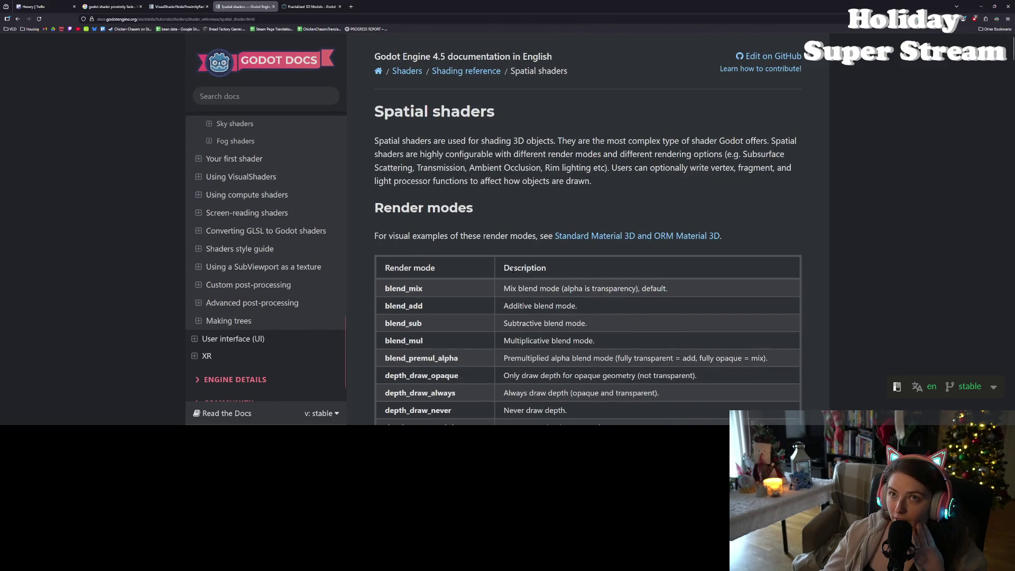
scroll(512, 269, "down", 6)
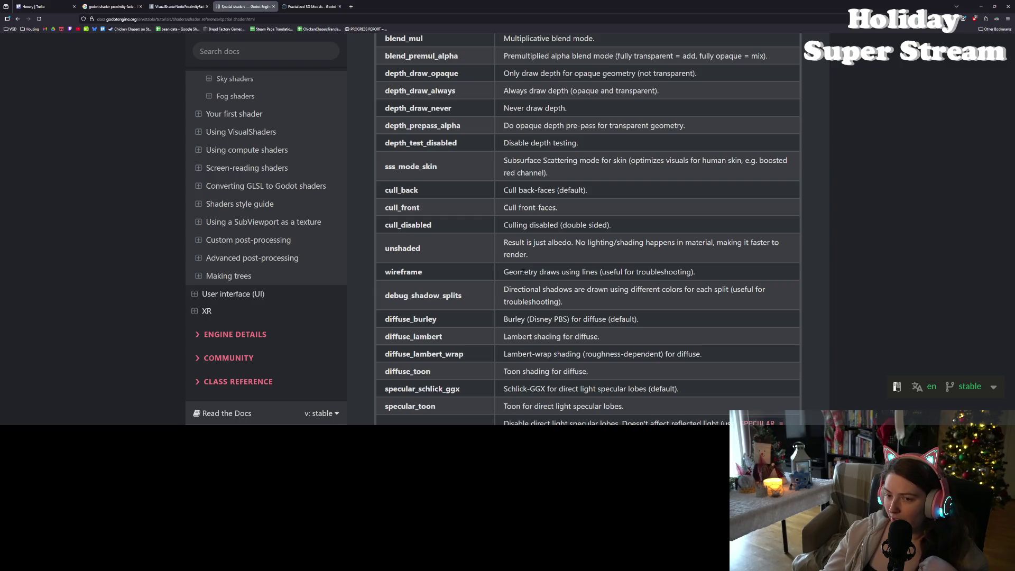
scroll(523, 273, "up", 1)
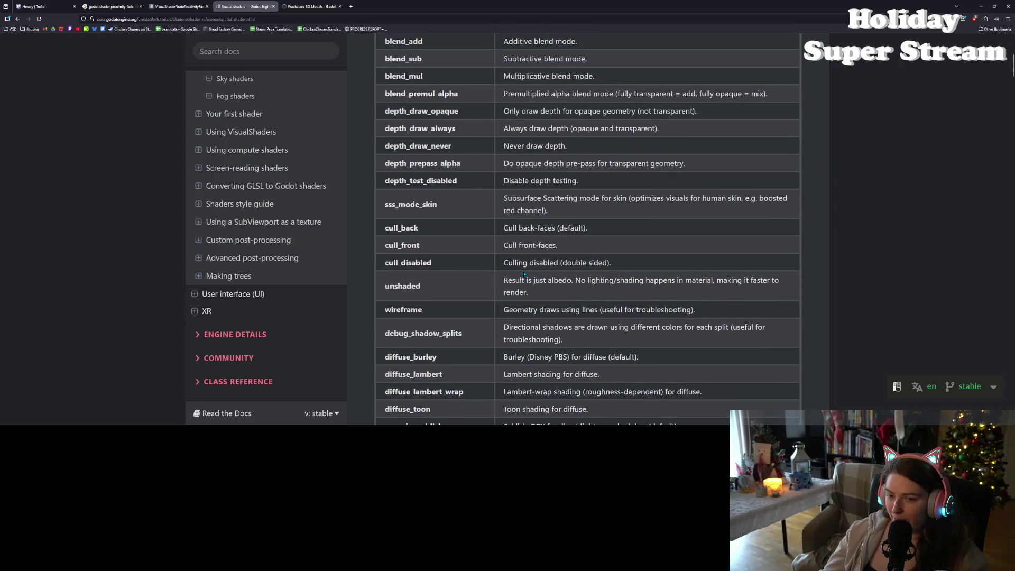
scroll(524, 274, "up", 2)
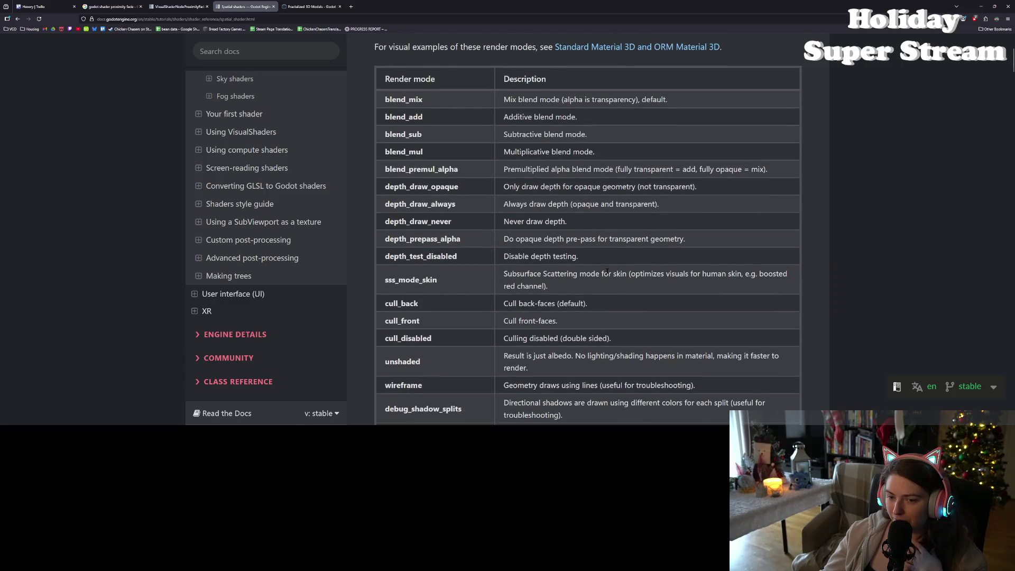
double_click(522, 239)
left_click(522, 239)
left_click_drag(486, 242, 704, 245)
left_click(704, 246)
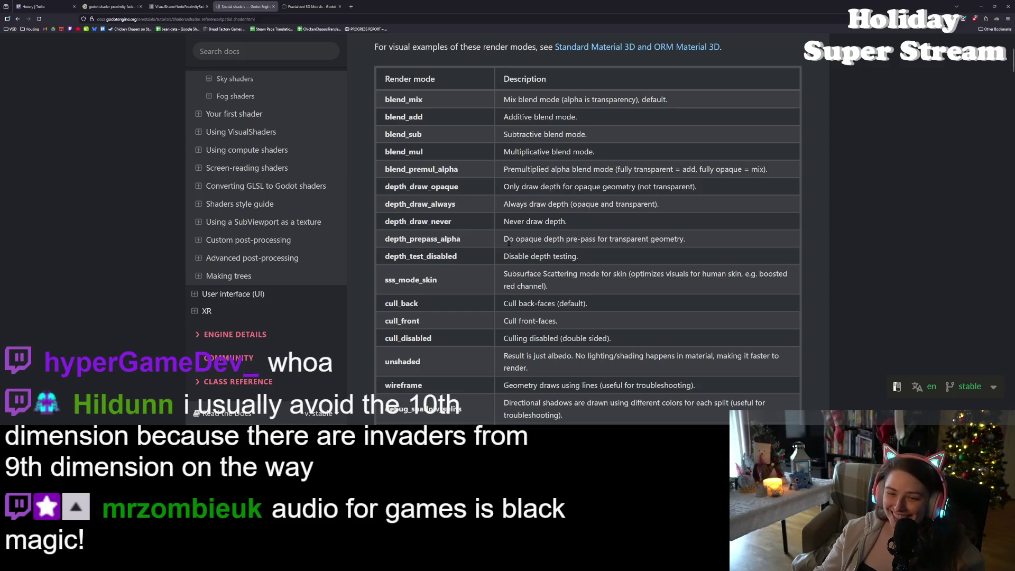
Mark words in the depth_draw_opaque and depth_draw_never render mode descriptions
scroll(509, 244, "down", 1)
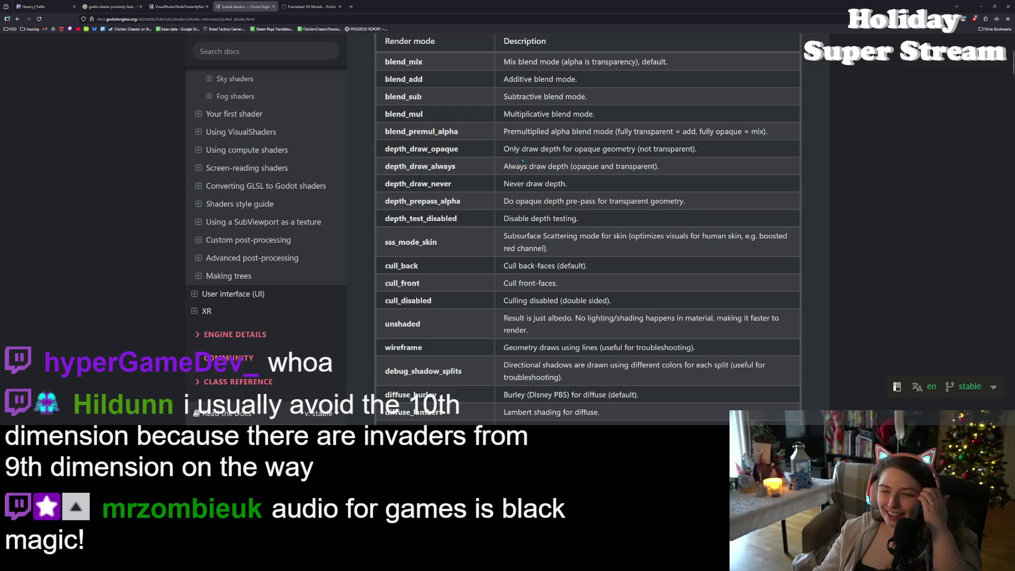
double_click(527, 149)
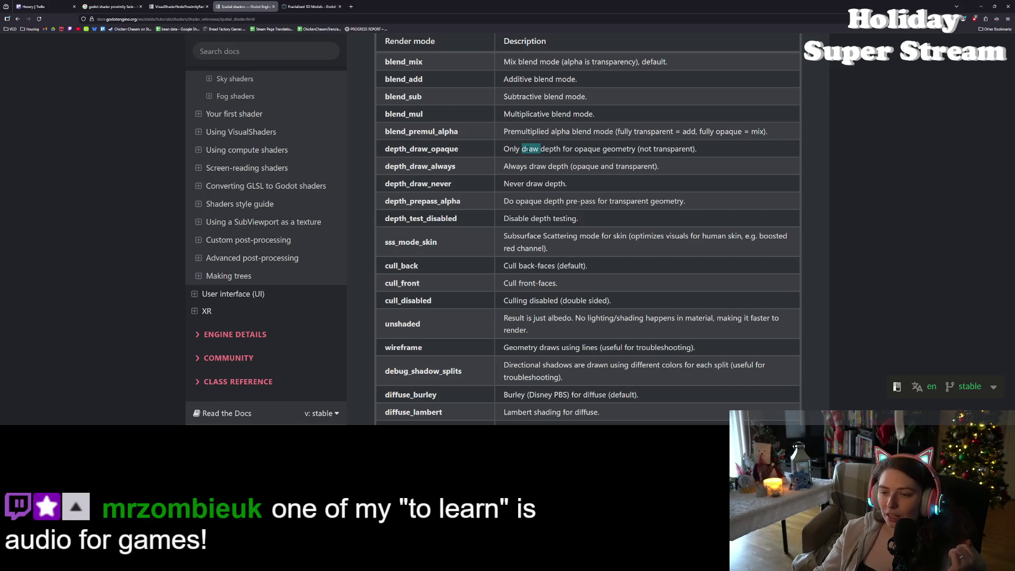
double_click(529, 184)
double_click(553, 183)
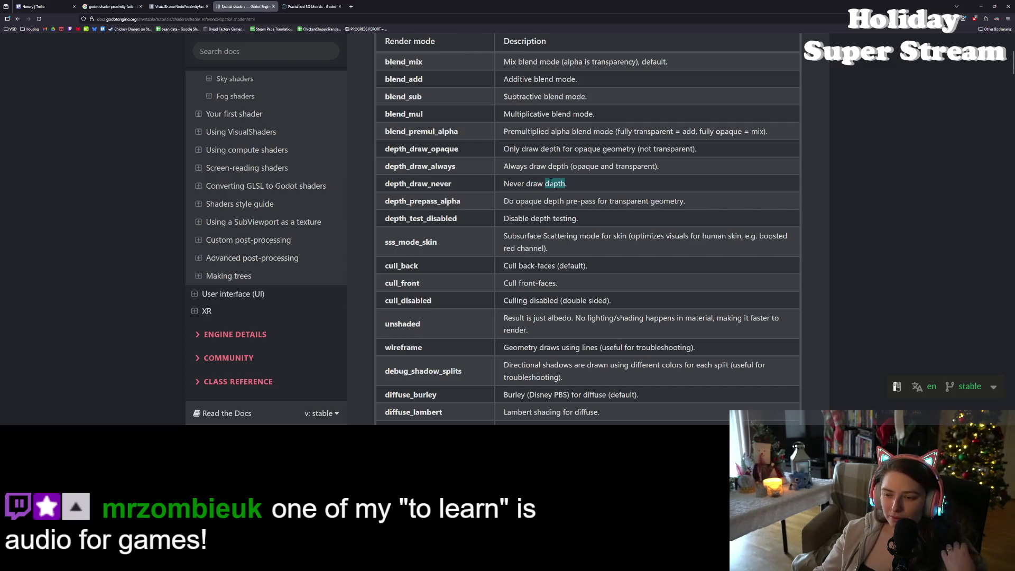
Scroll down to the fragment built-ins DEPTH, NORMAL and ALBEDO, then minimize the browser
scroll(546, 184, "down", 3)
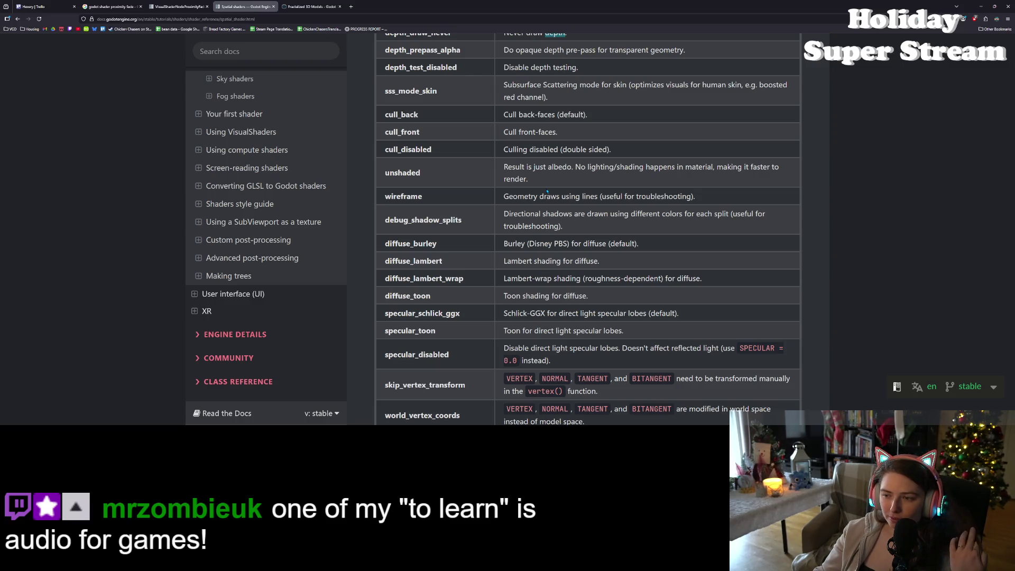
scroll(547, 191, "down", 3)
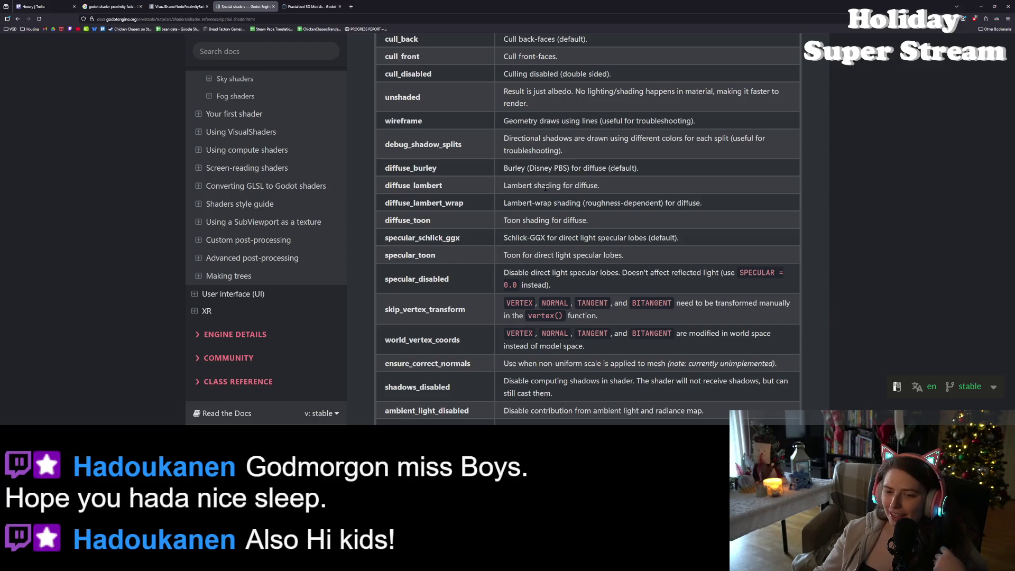
scroll(493, 254, "down", 3)
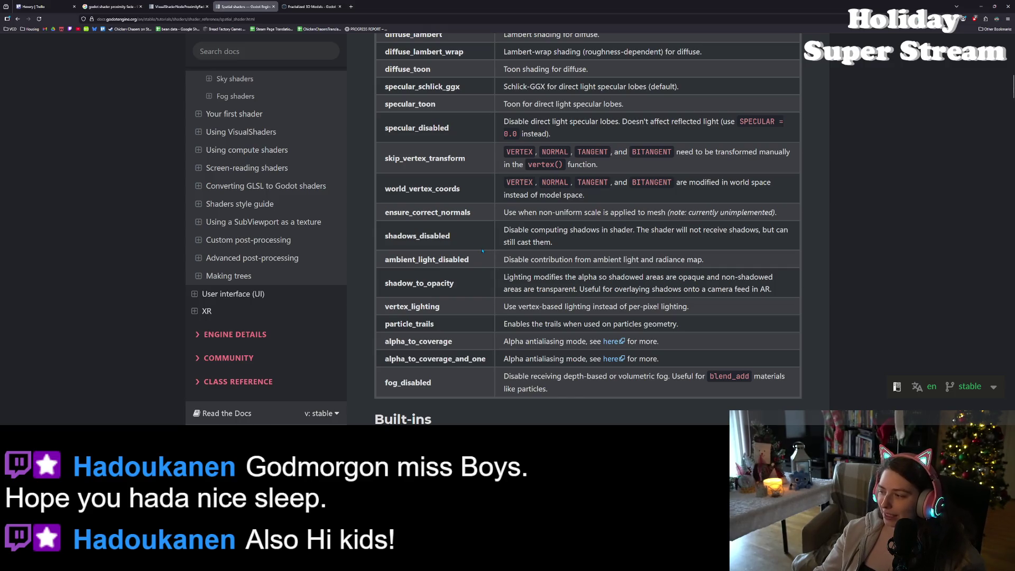
scroll(500, 261, "down", 2)
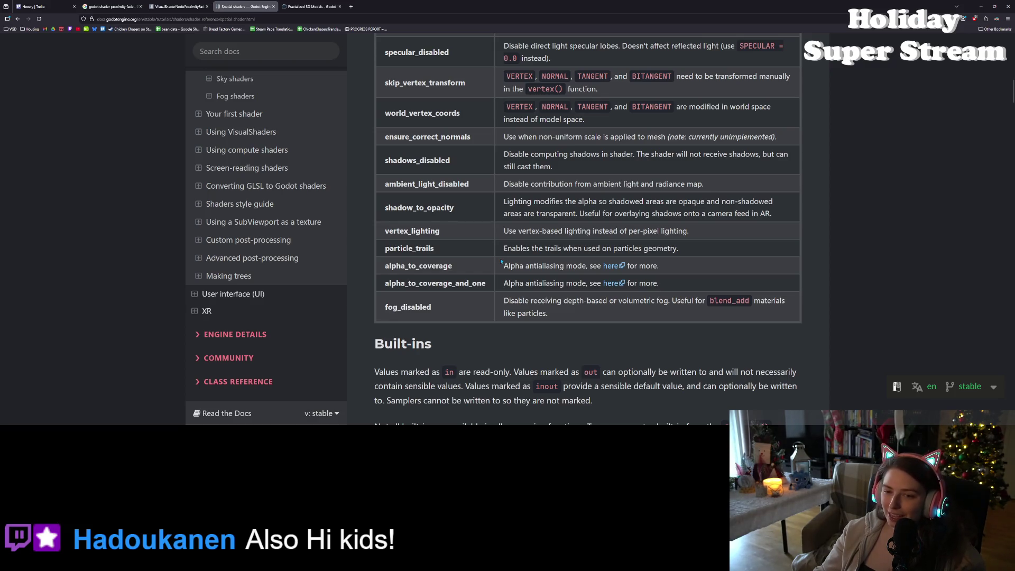
scroll(501, 262, "up", 1)
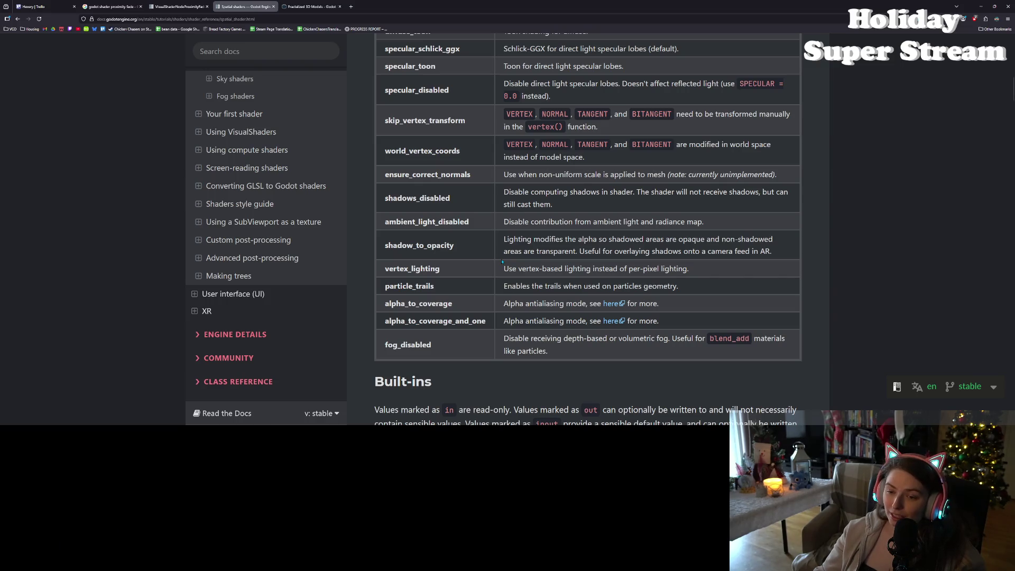
scroll(502, 262, "down", 10)
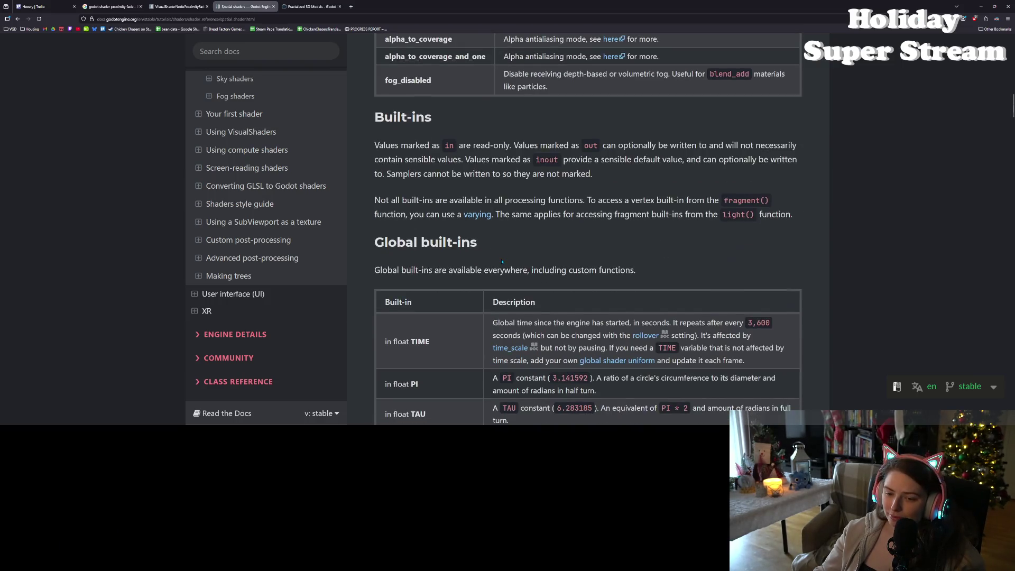
scroll(502, 262, "down", 2)
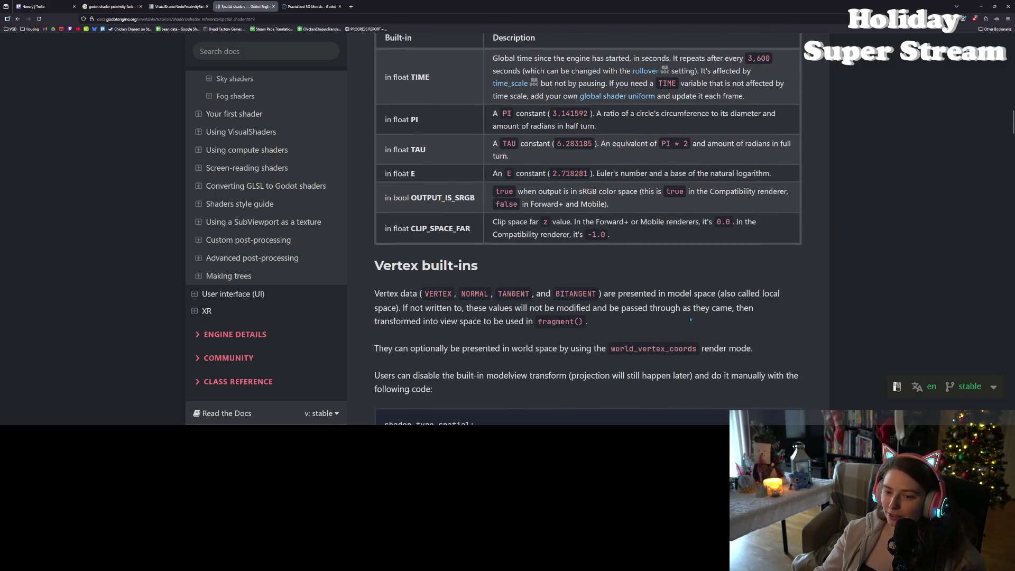
scroll(690, 320, "down", 2)
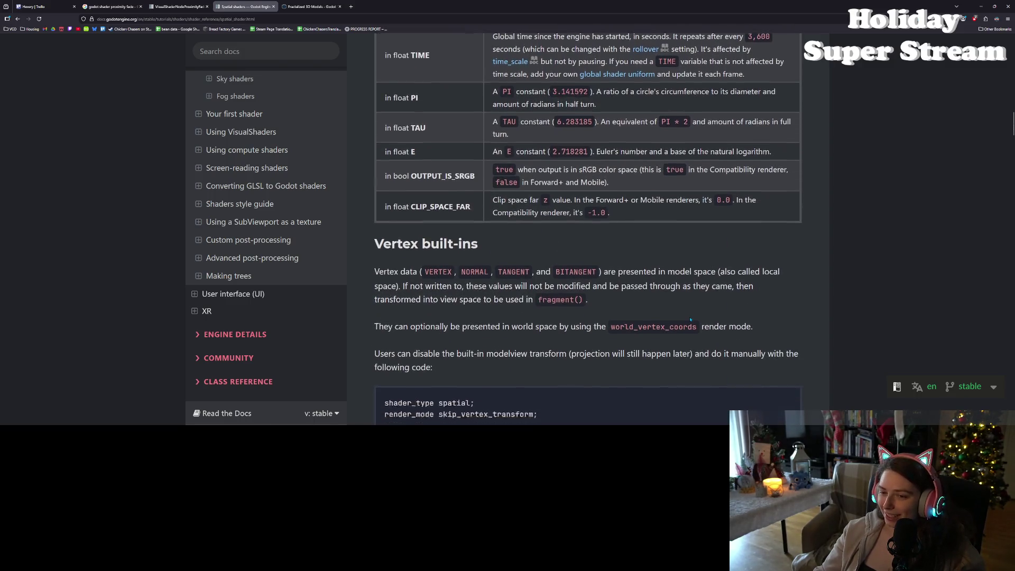
scroll(689, 318, "down", 5)
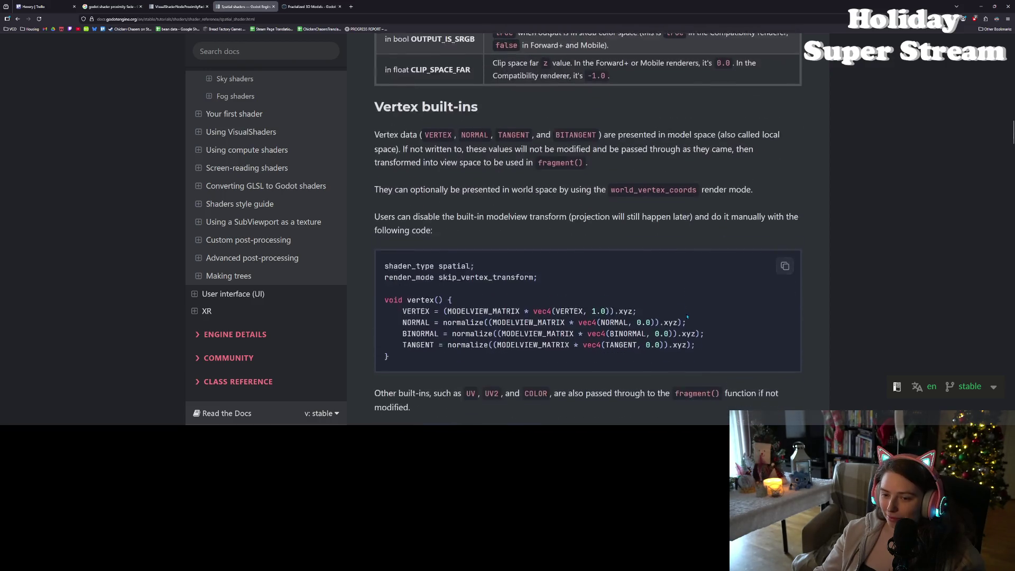
scroll(686, 317, "down", 1)
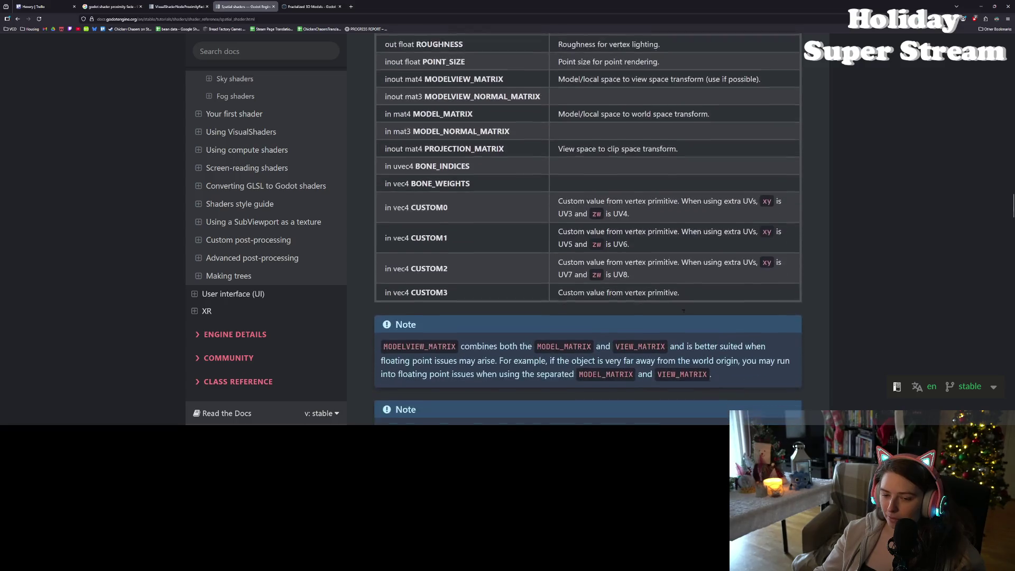
scroll(683, 311, "down", 1)
scroll(681, 320, "down", 9)
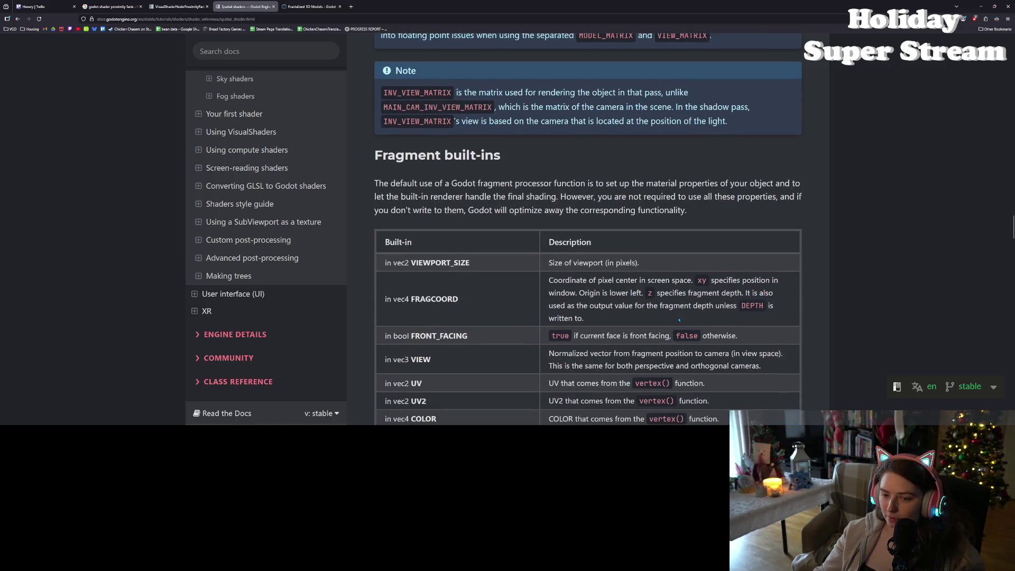
scroll(588, 227, "down", 5)
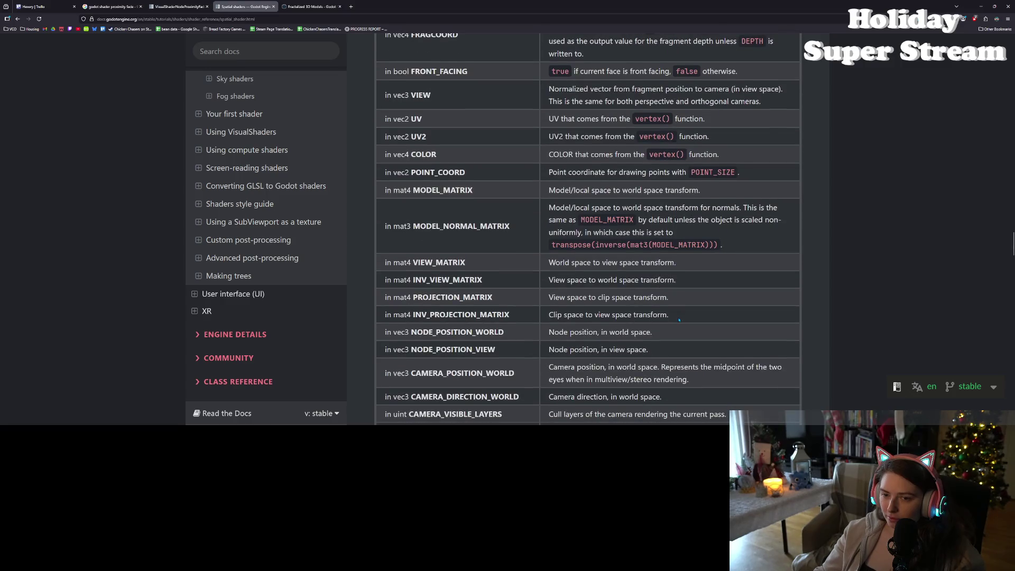
scroll(679, 314, "down", 4)
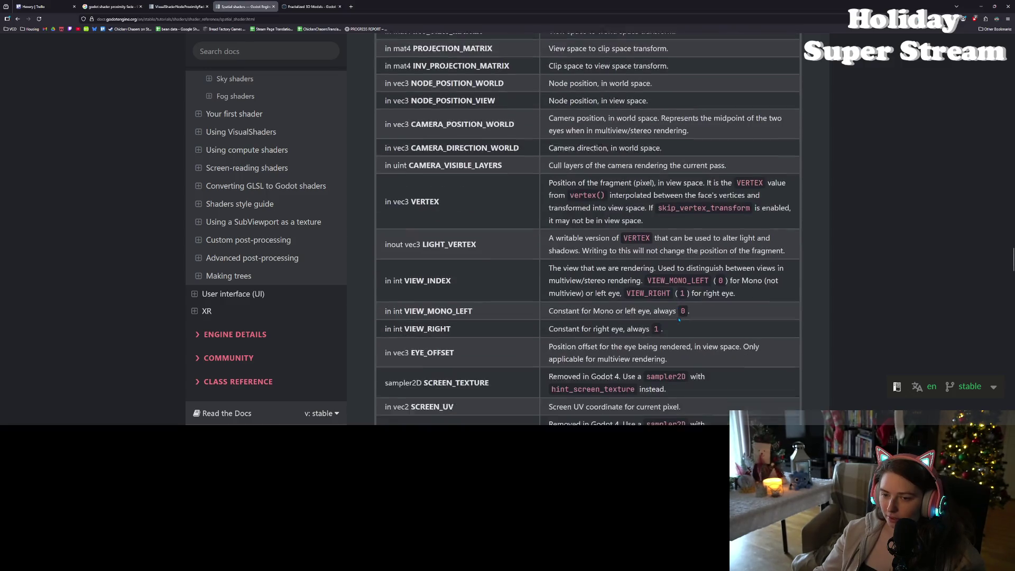
scroll(679, 321, "down", 5)
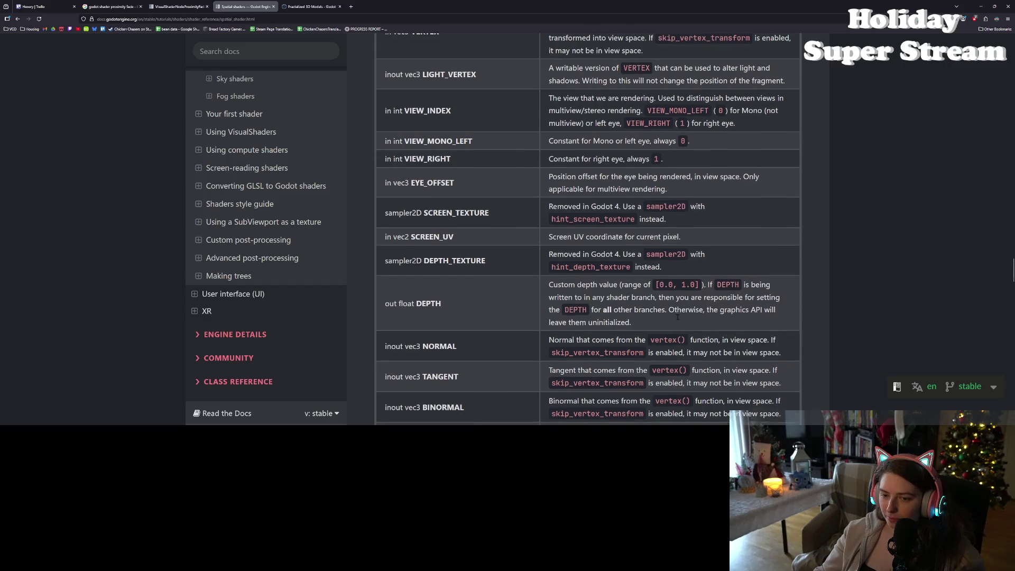
left_click(981, 6)
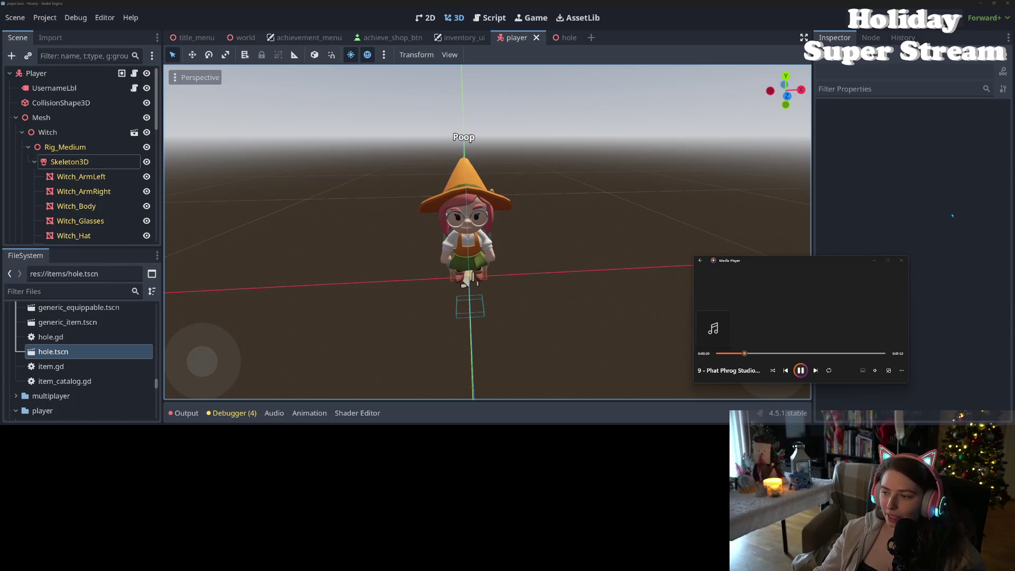
Set the player Camera3D's near clip to 0.5 and launch the game
left_click(925, 243)
scroll(80, 206, "down", 5)
scroll(80, 205, "up", 5)
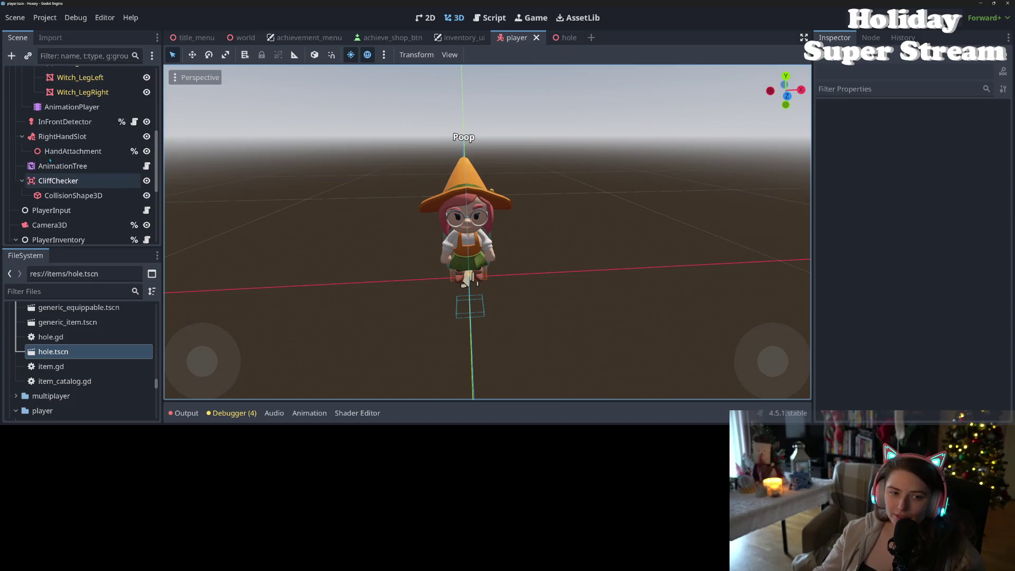
left_click(49, 182)
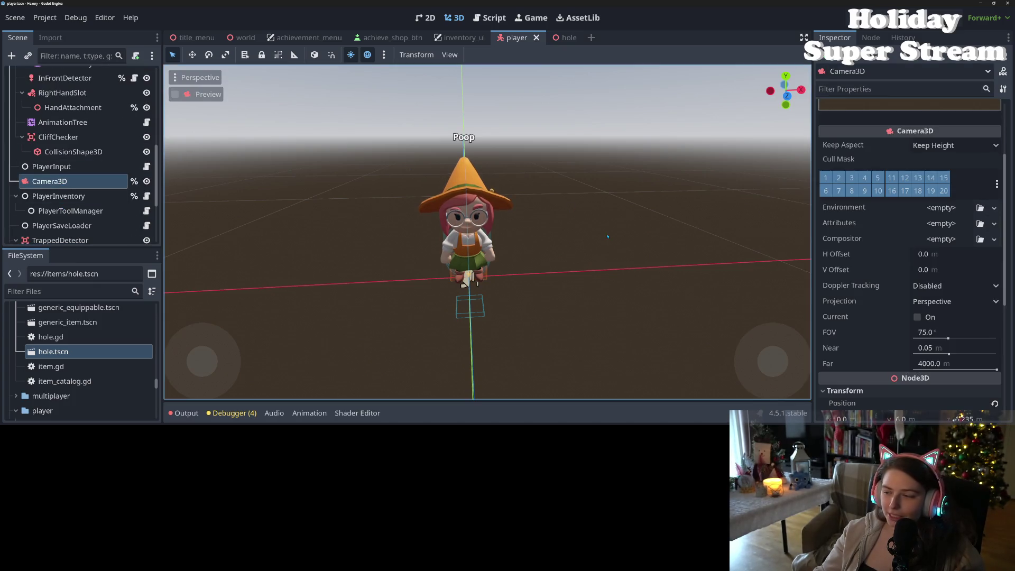
left_click(937, 348)
type("0.5")
key("Return")
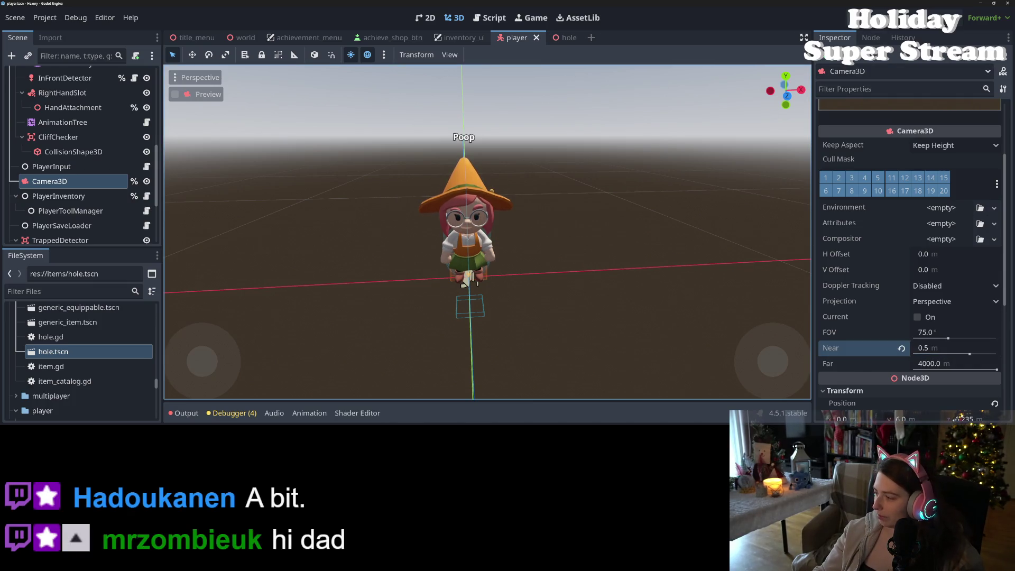
left_click(856, 18)
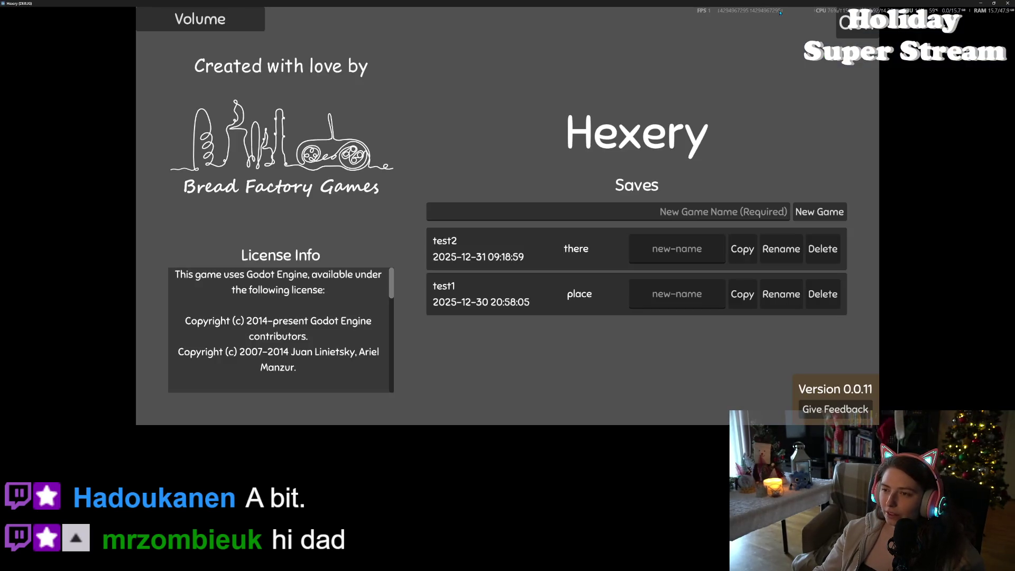
Load the there save, walk the witch briefly, then quit the playtest with F8
left_click(575, 243)
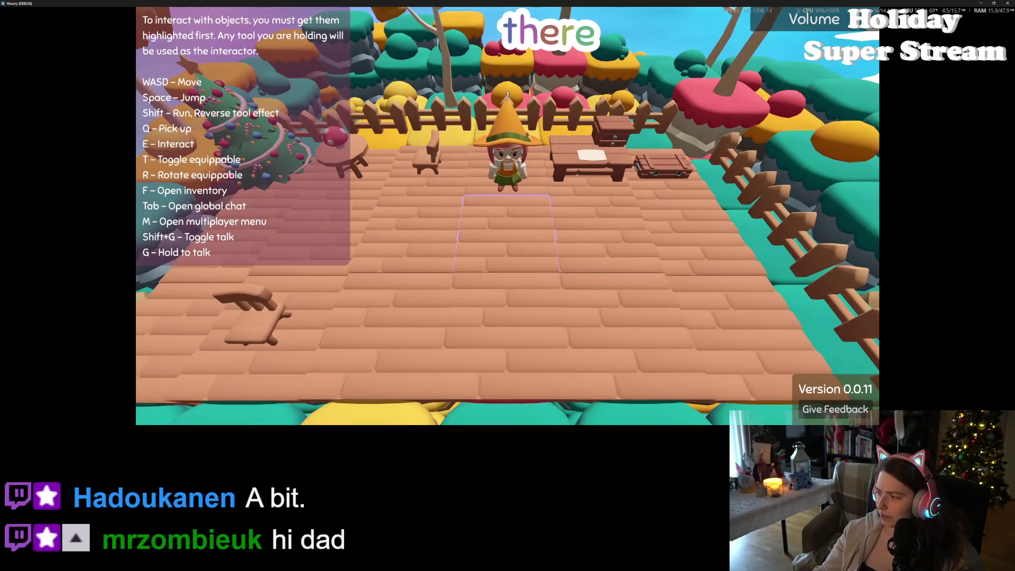
key("s")
key("F8")
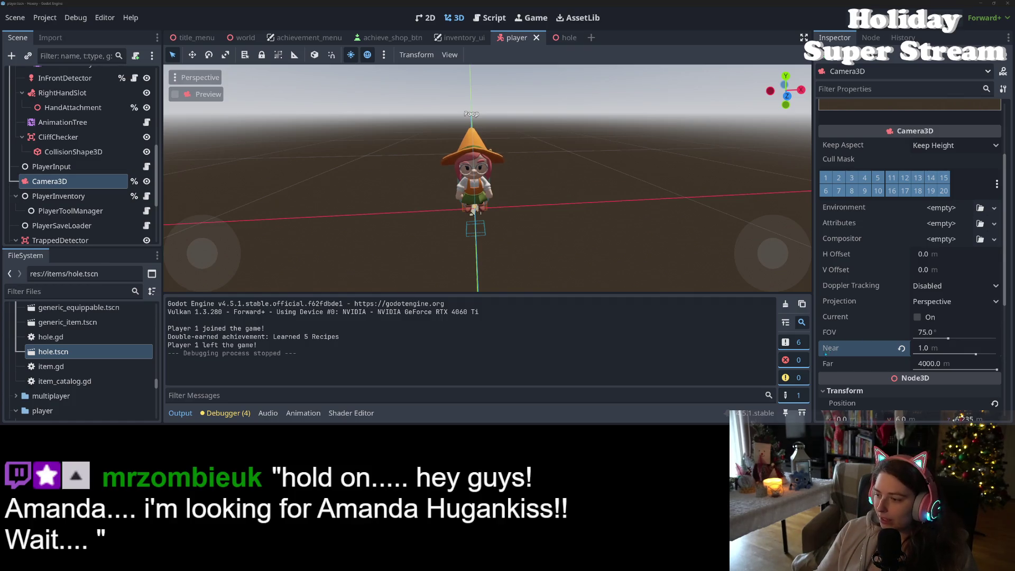
Raise the camera's near clip to 1.5, save the player scene, and relaunch into the there save
left_click(935, 348)
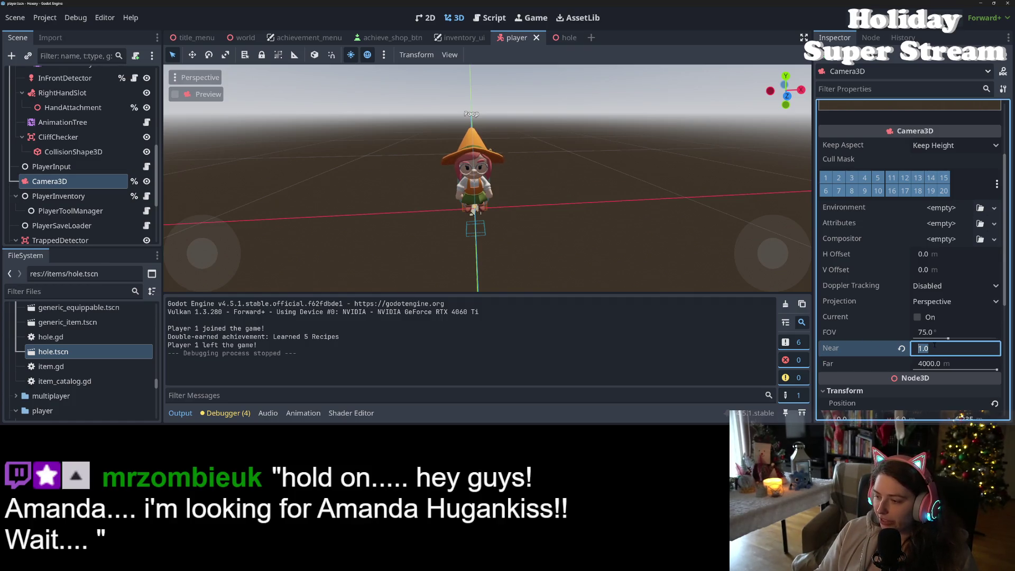
type("1.5")
key("Return")
key("ctrl+s")
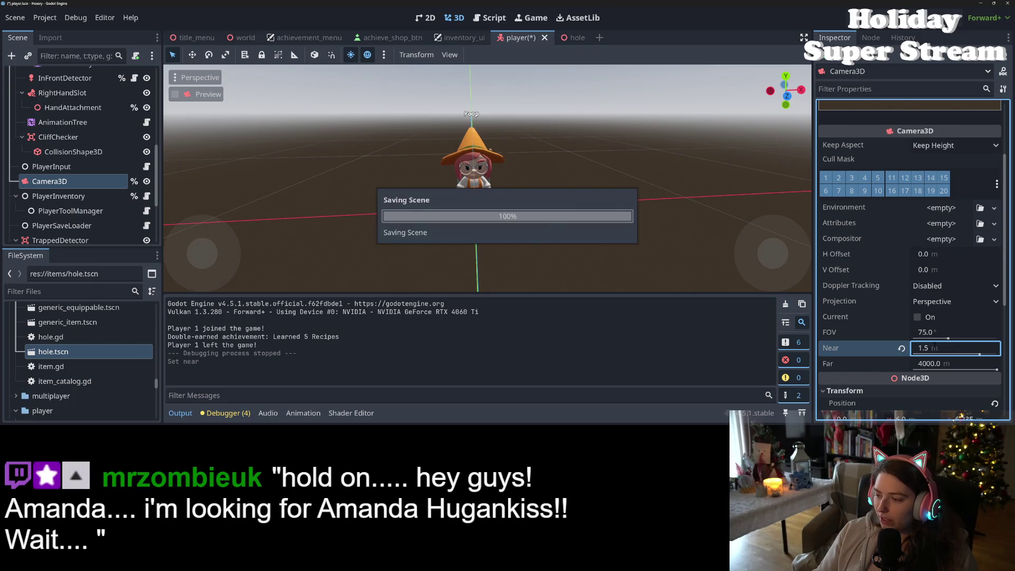
key("F5")
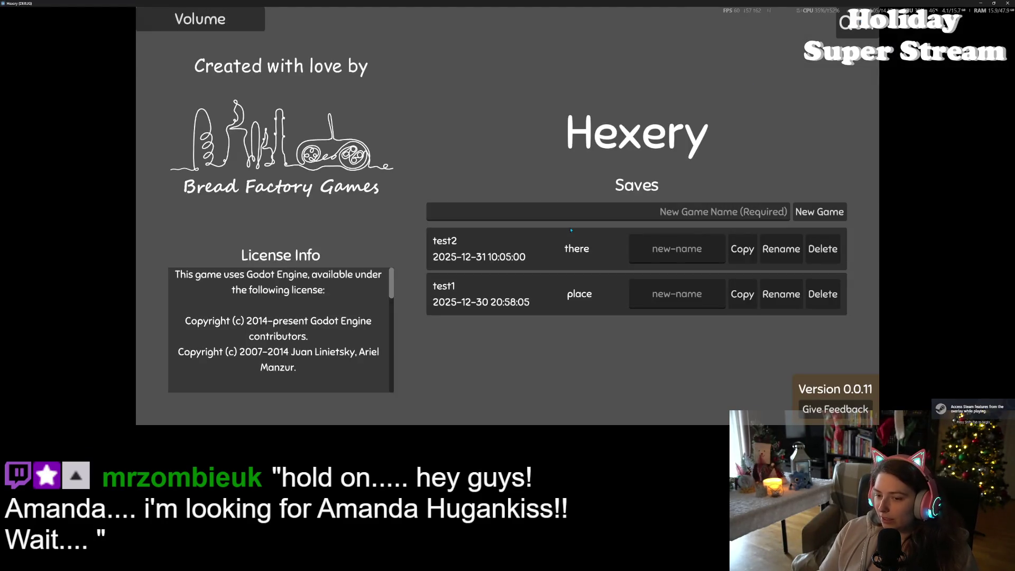
left_click(575, 244)
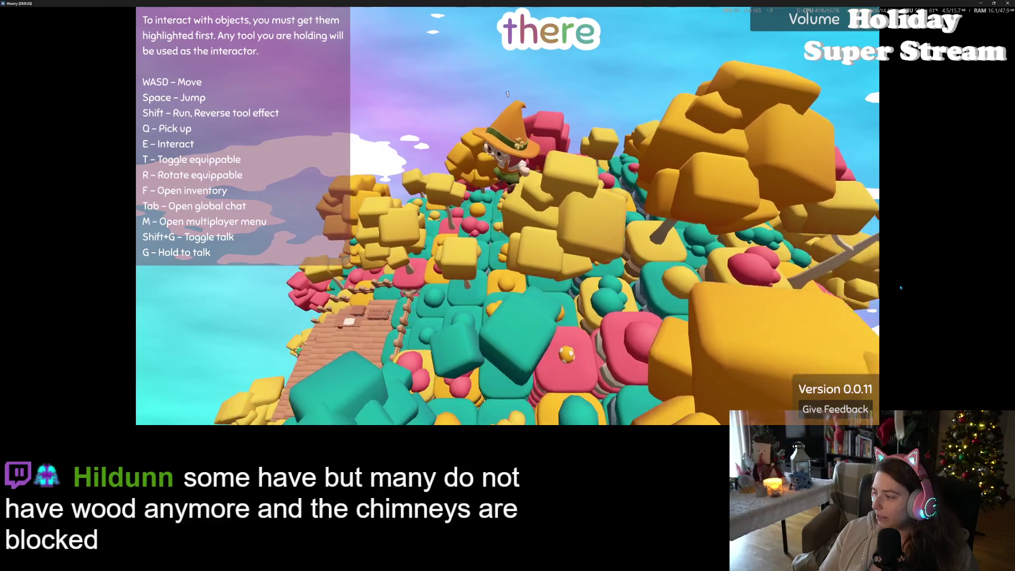
Walk the witch around the farm deck, swinging the camera behind her
key("s")
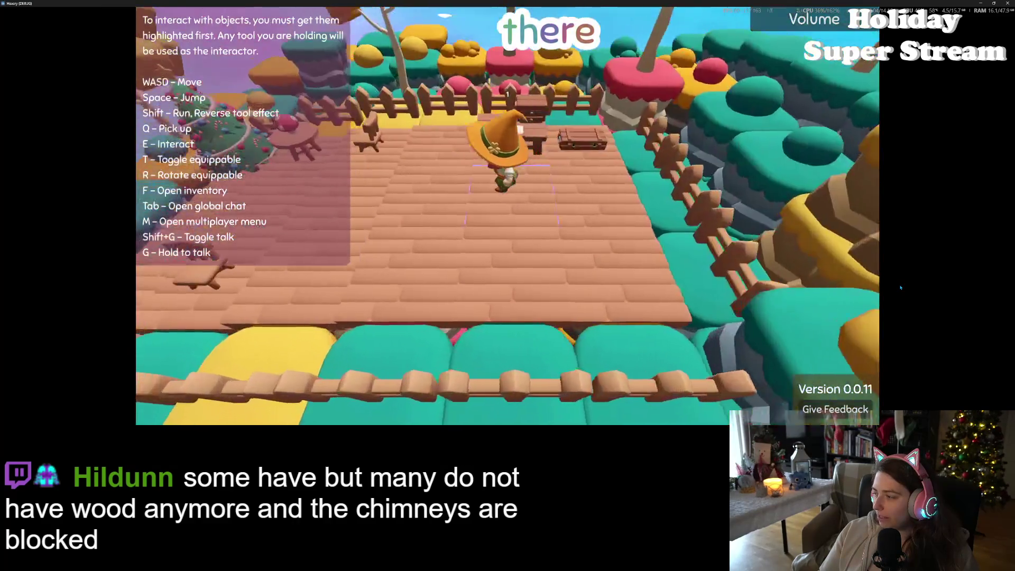
key("s")
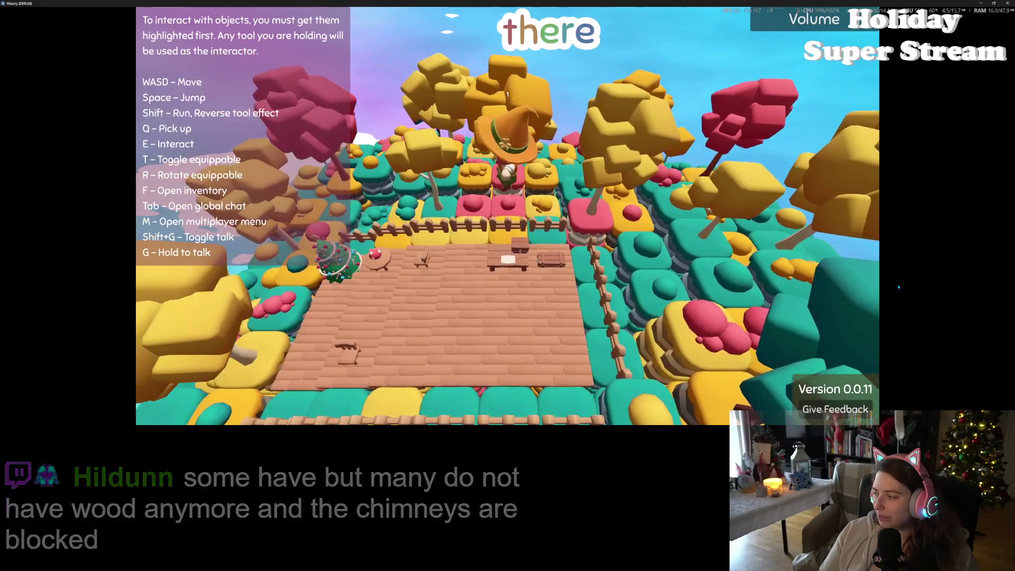
key("s")
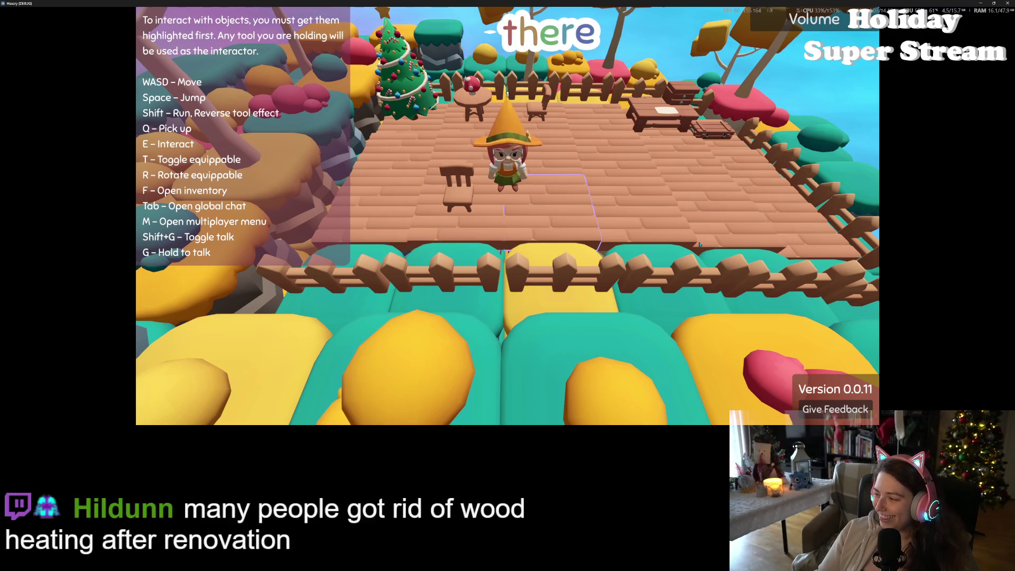
key("w")
key("w")
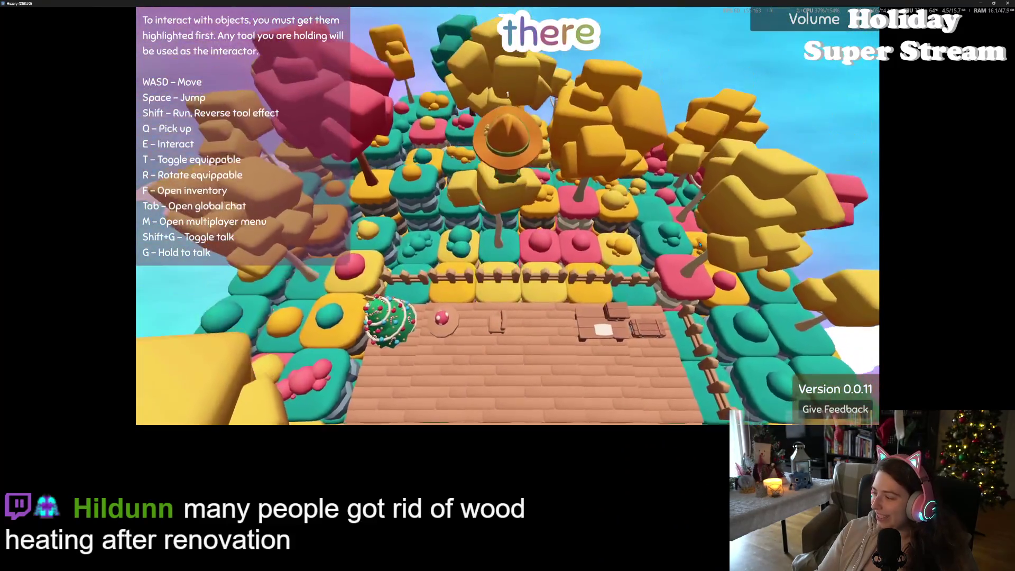
key("s")
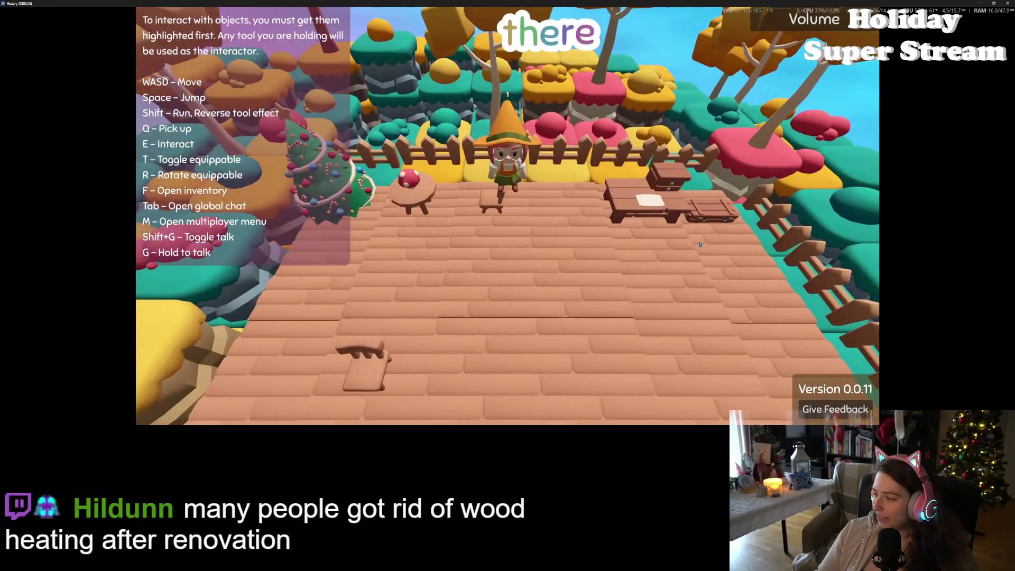
Walk off the deck through the trees and across the tiles to check foliage clipping
key("w")
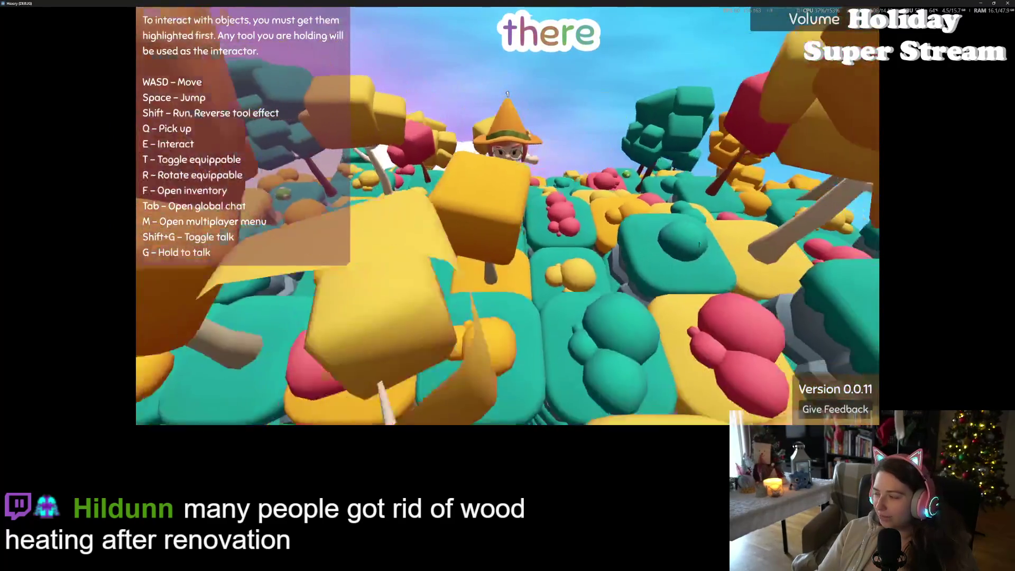
key("s")
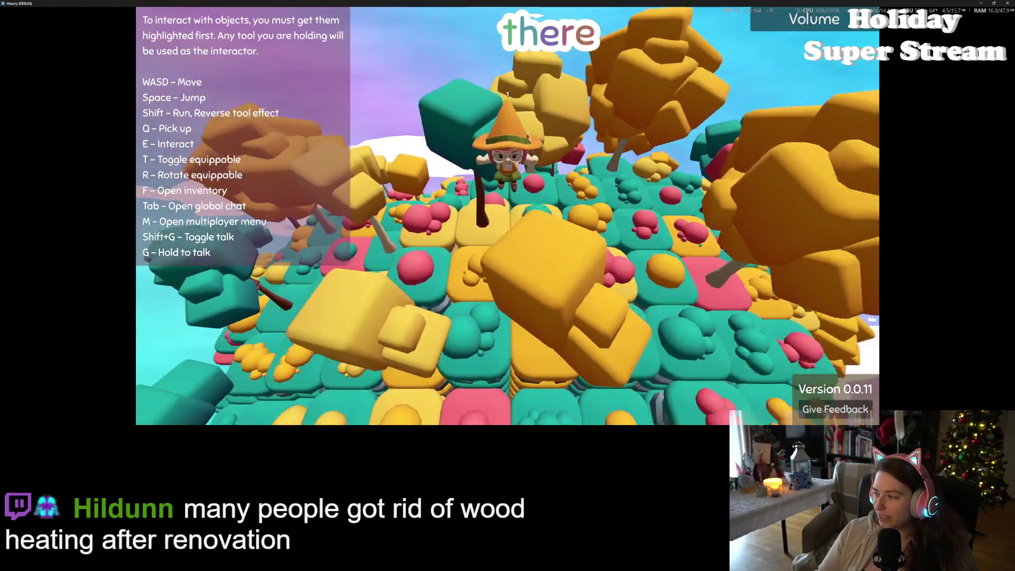
key("s")
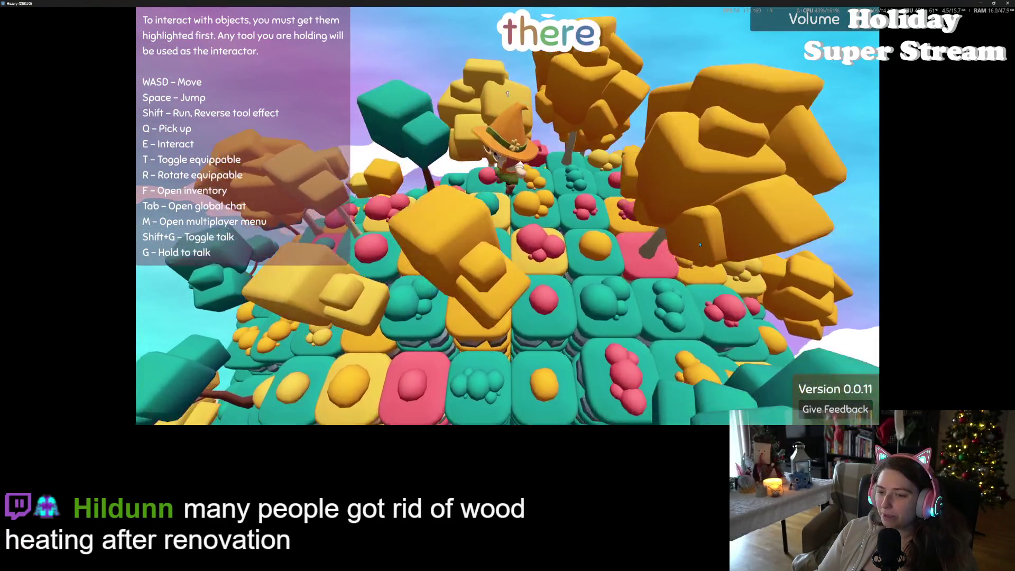
key("s")
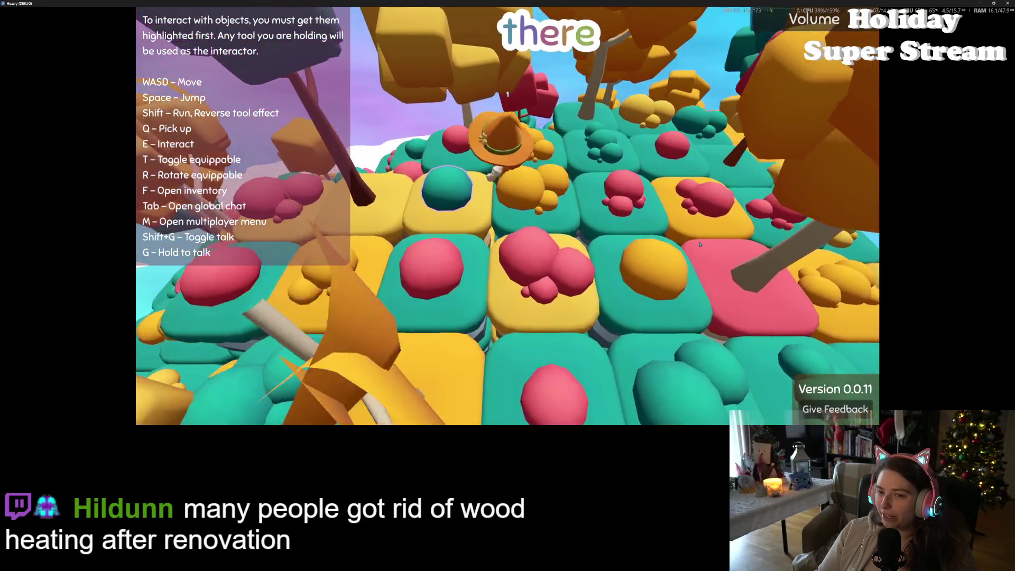
key("s")
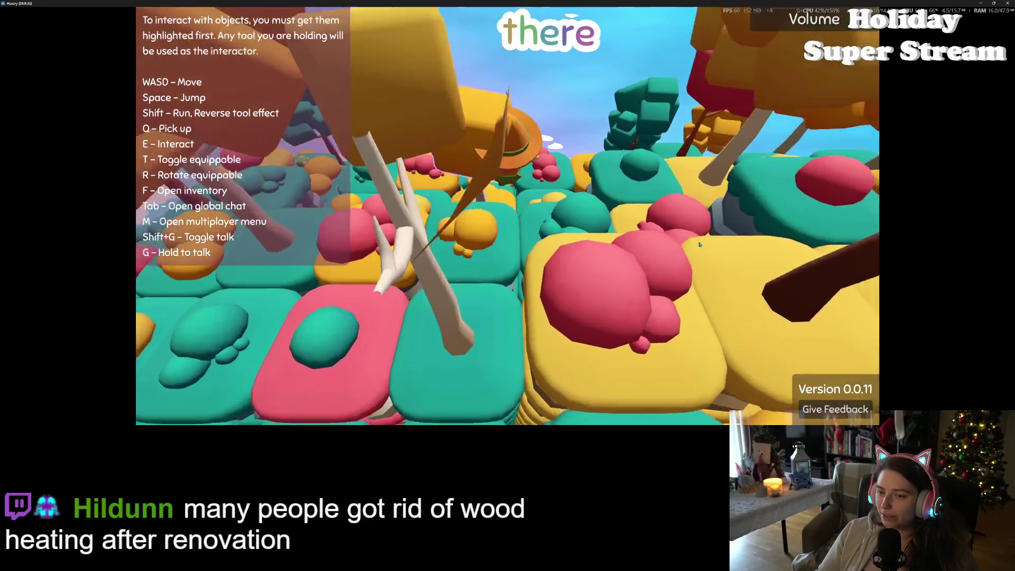
key("s")
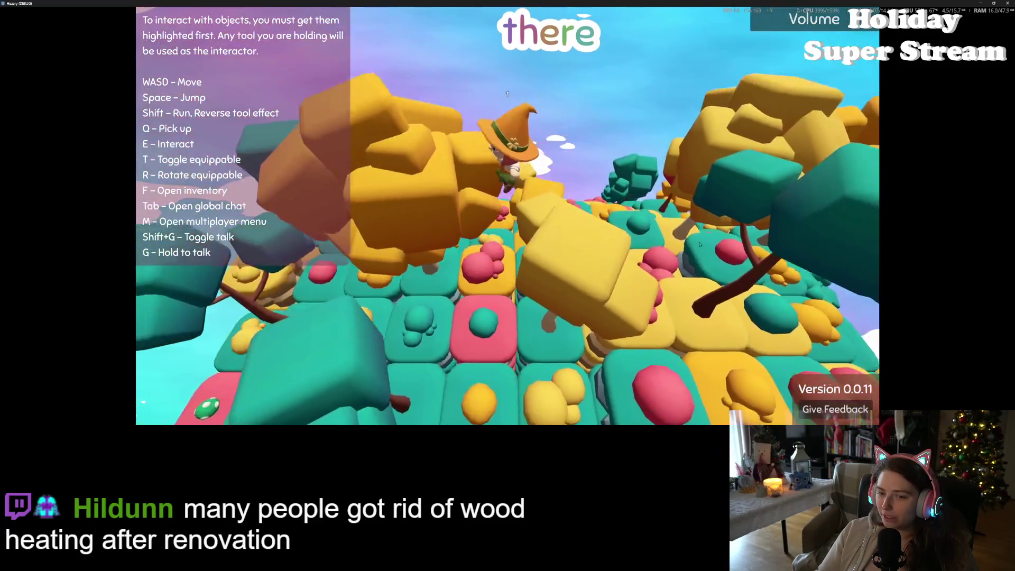
key("s")
key("s")
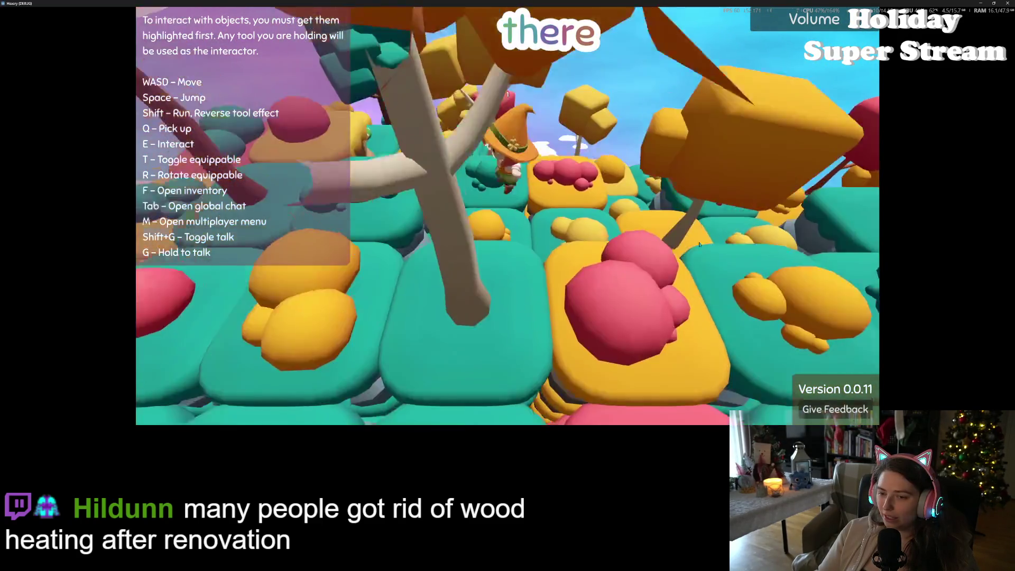
key("s")
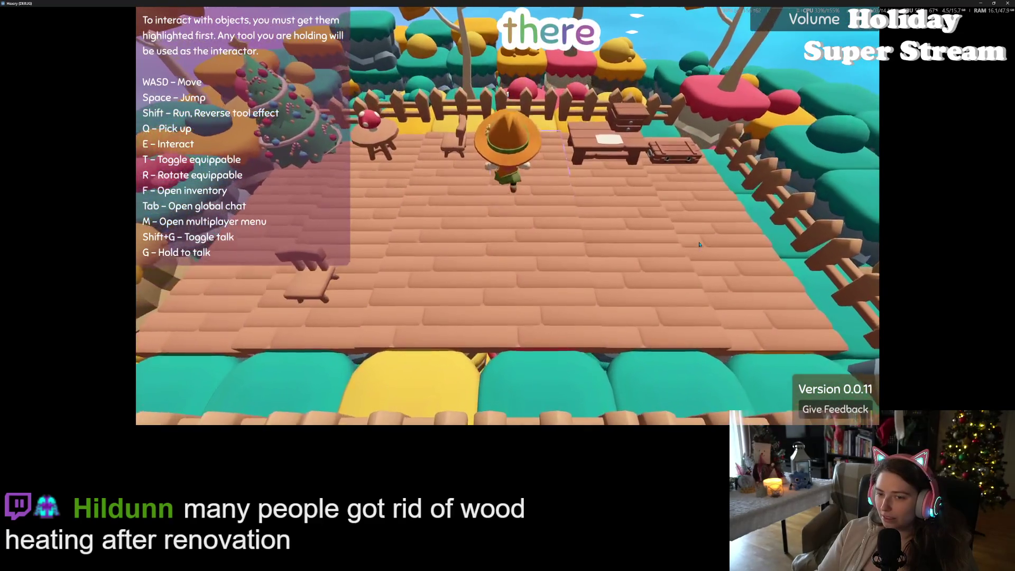
Walk the witch off the deck along the path and into the trees
key("s")
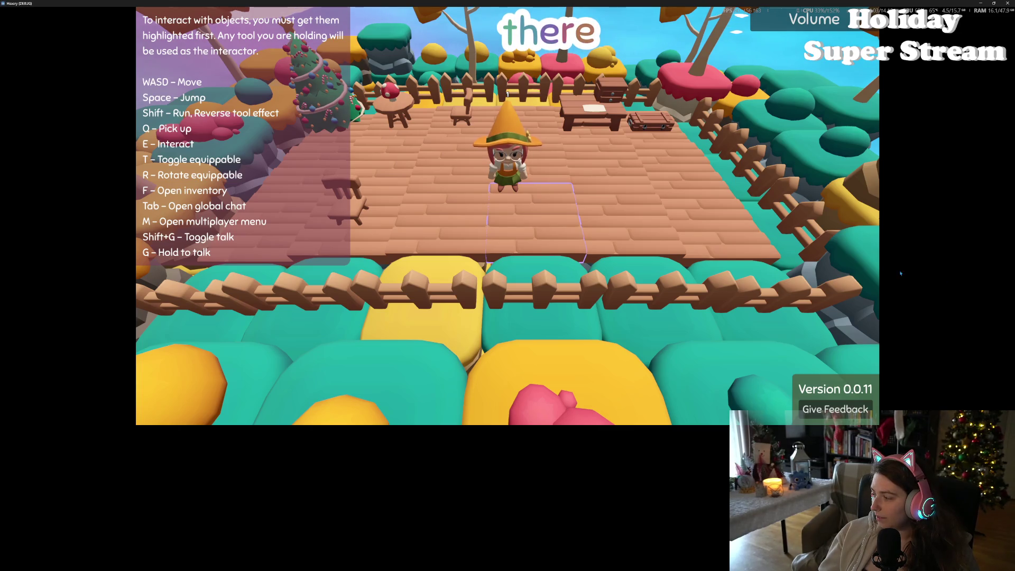
key("d")
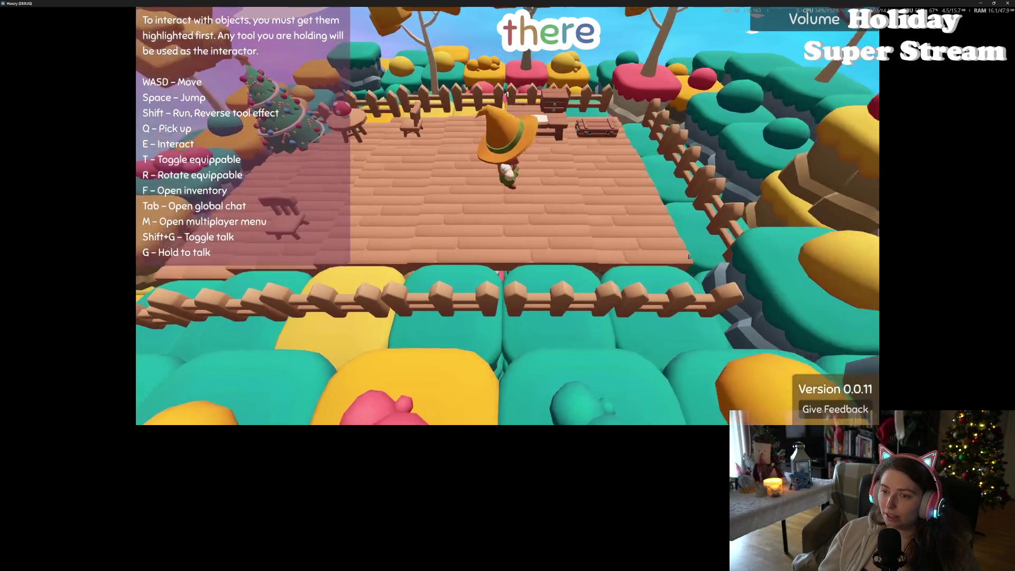
key("w")
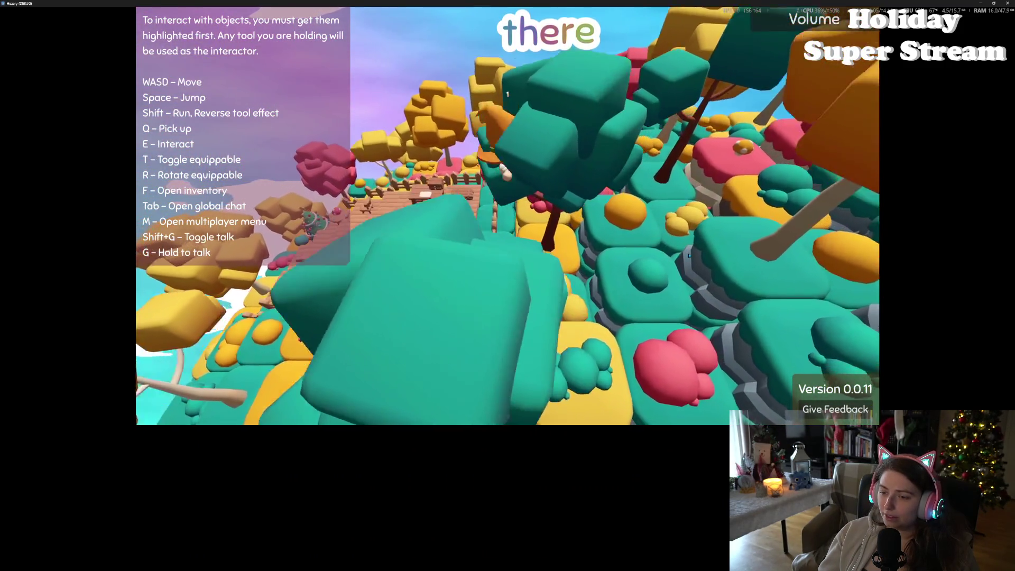
key("w")
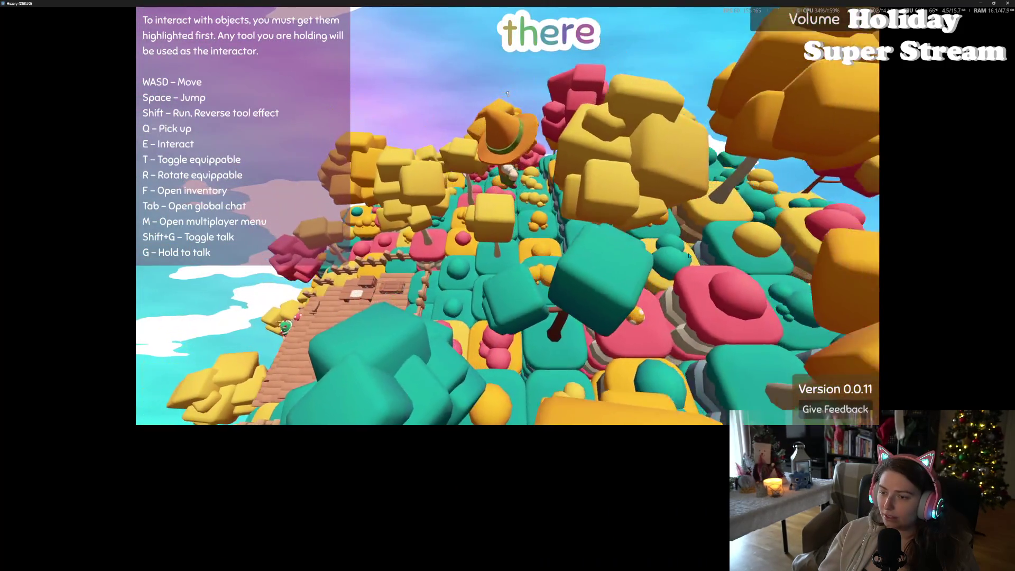
key("w")
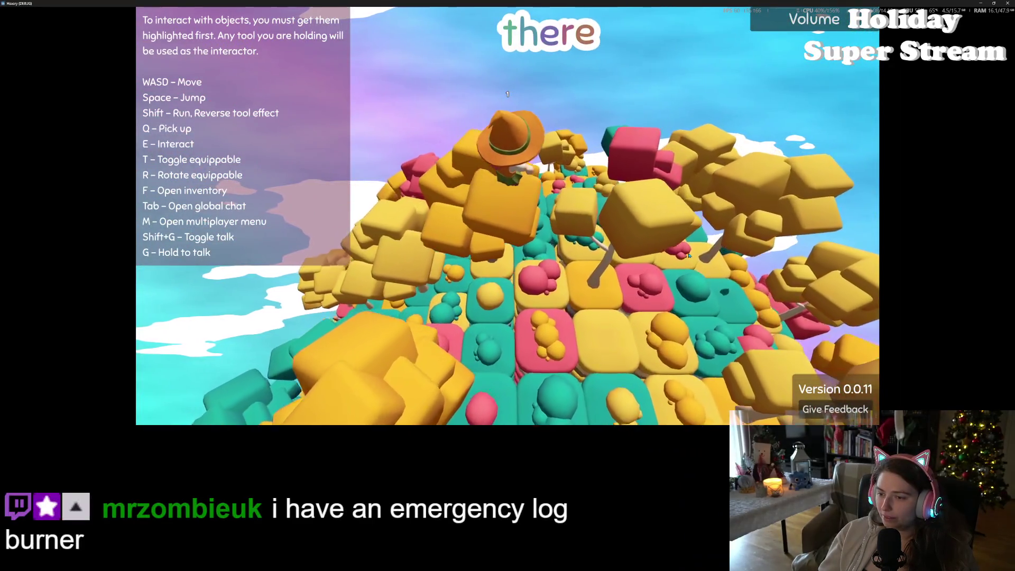
key("w")
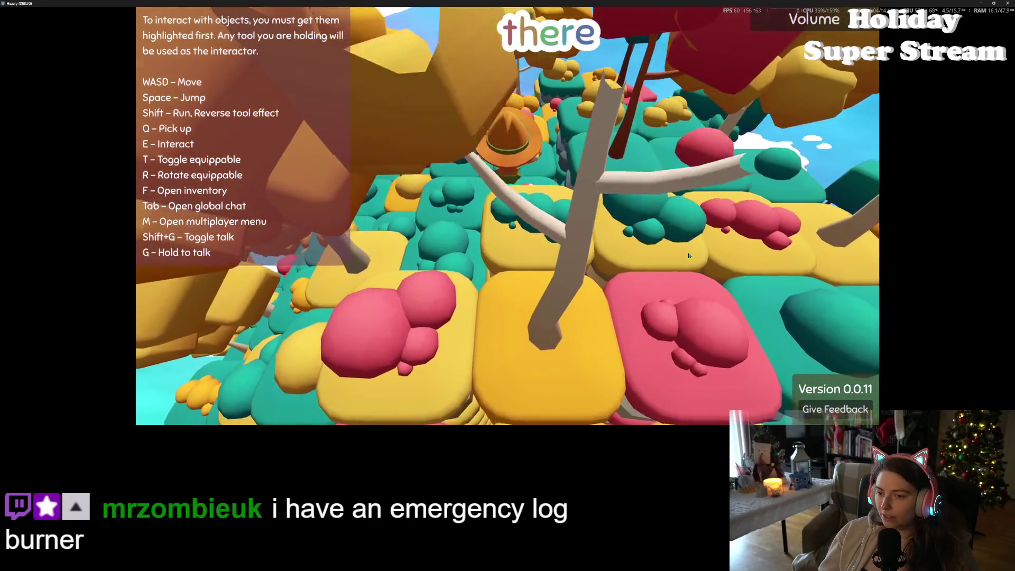
key("w")
key("w")
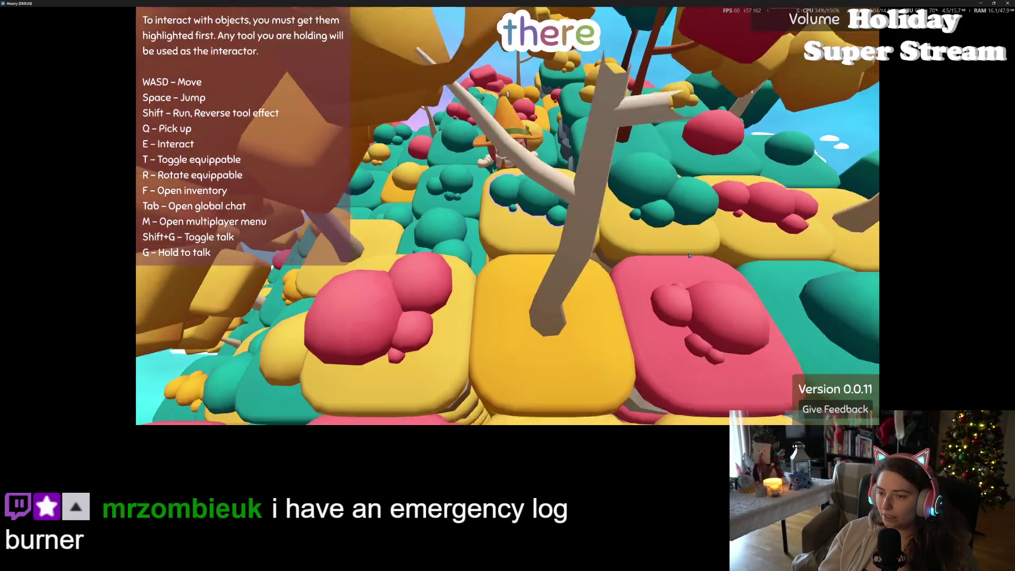
key("w")
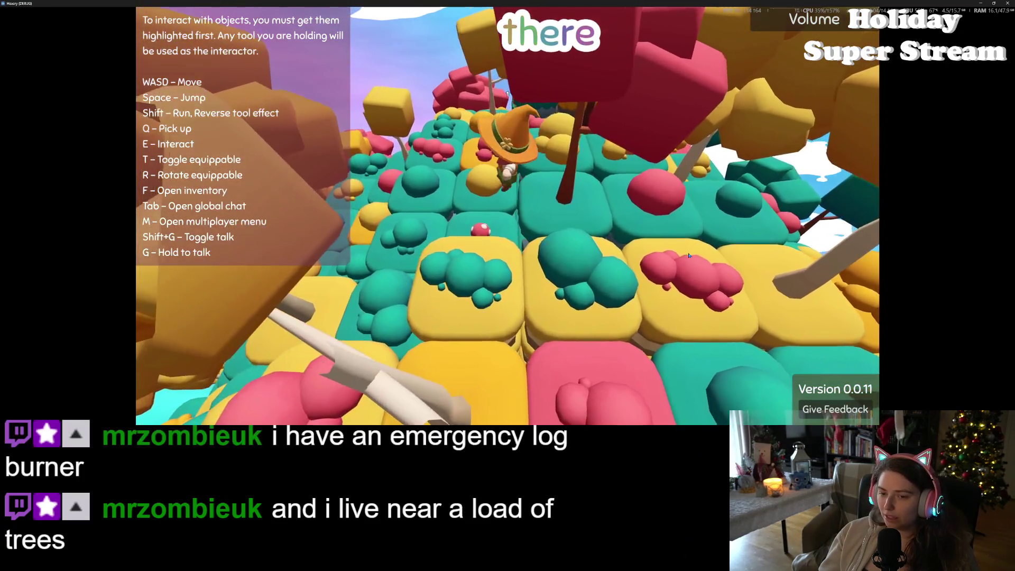
Steer past nearby tree trunks and climb the block hill beyond the red-leaved tree
key("s")
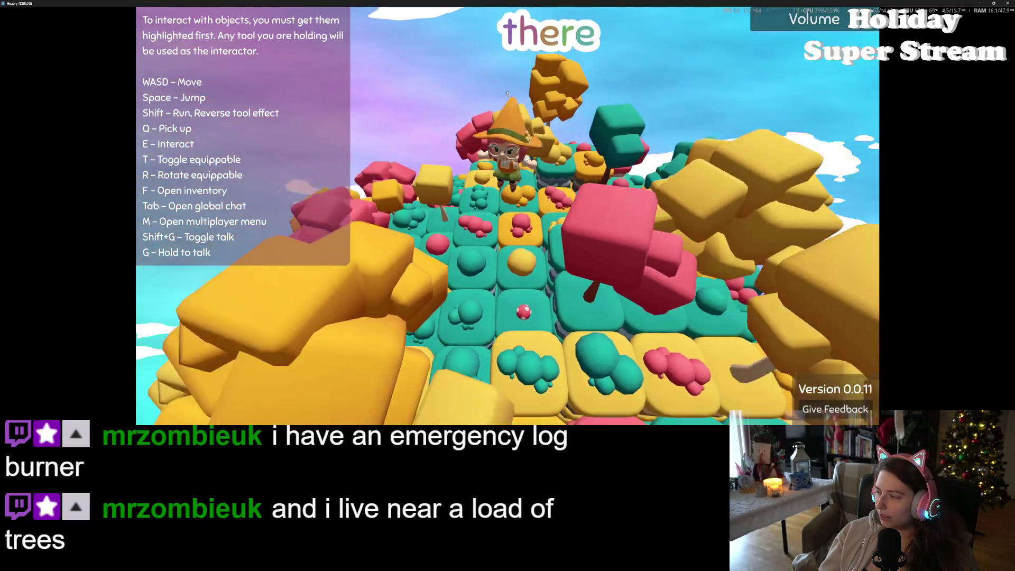
key("w")
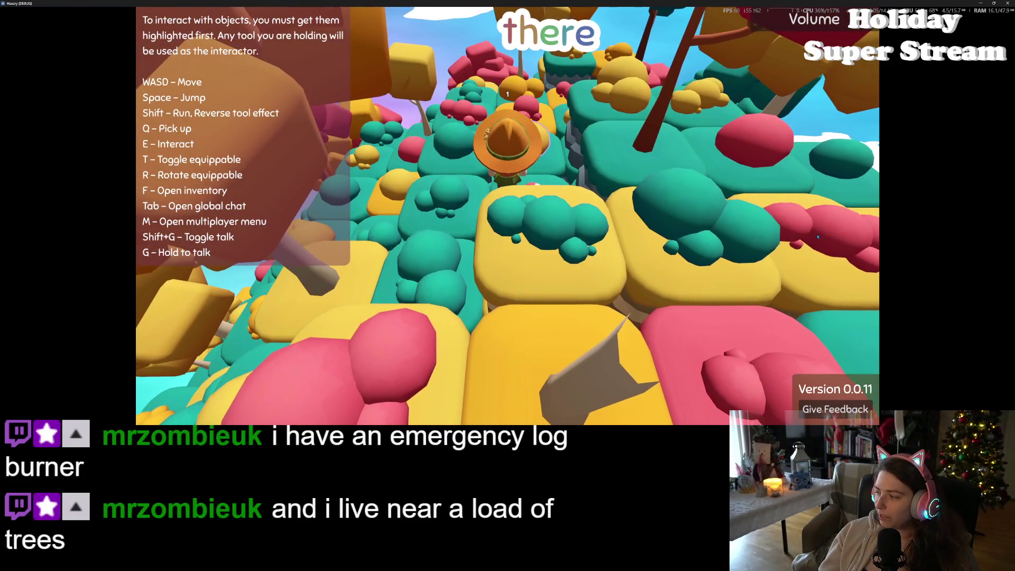
key("w")
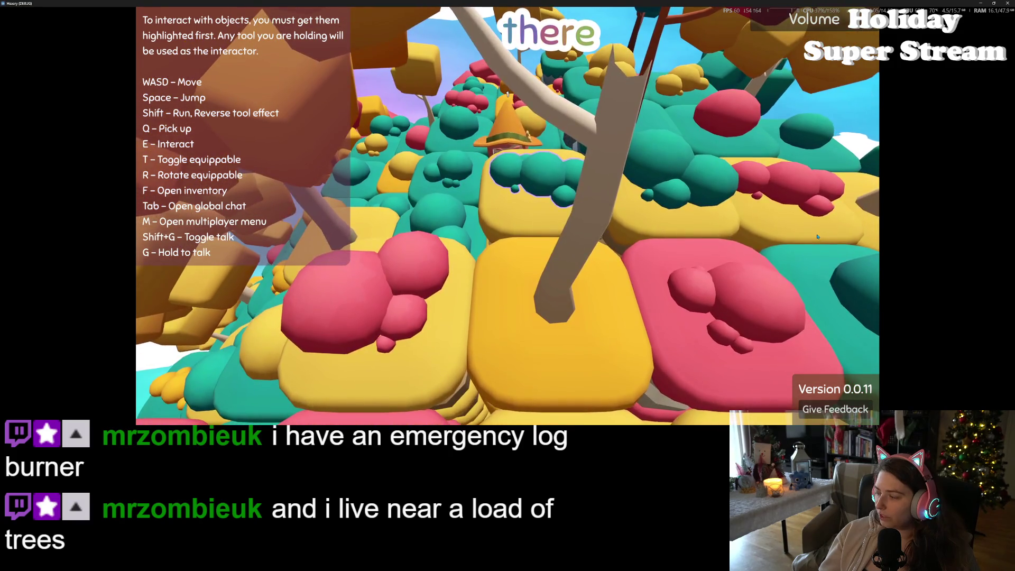
key("d")
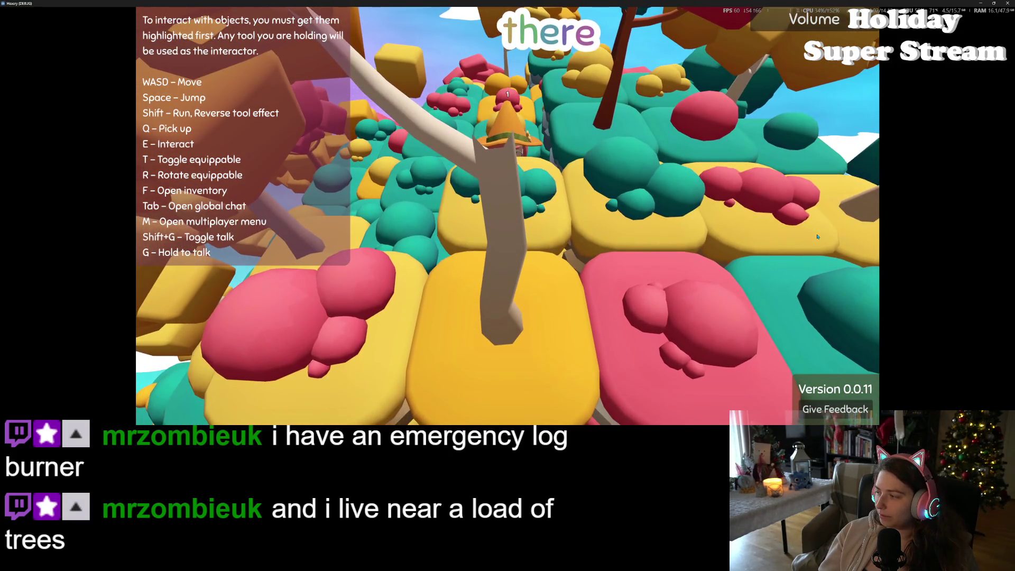
key("w")
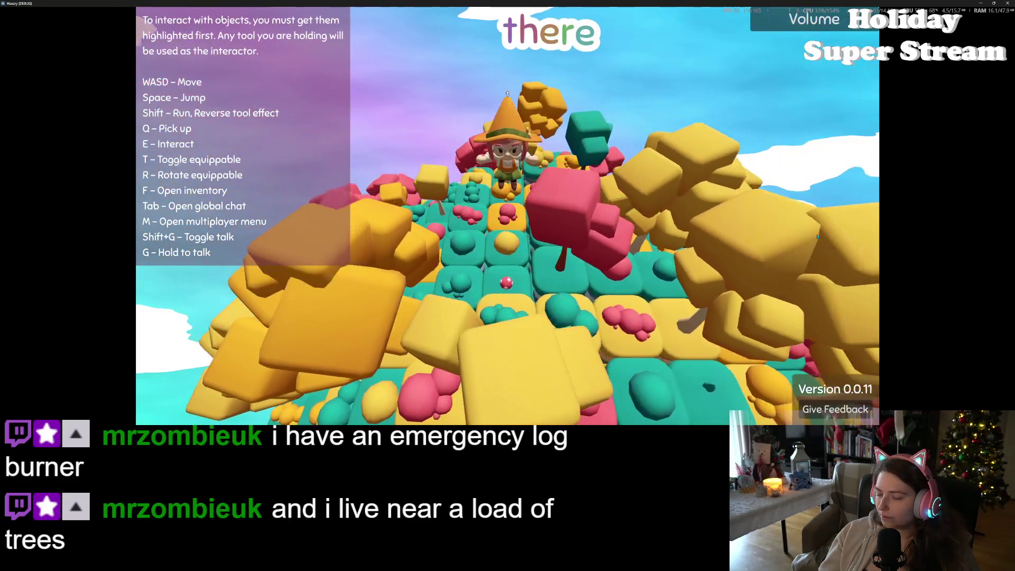
key("w")
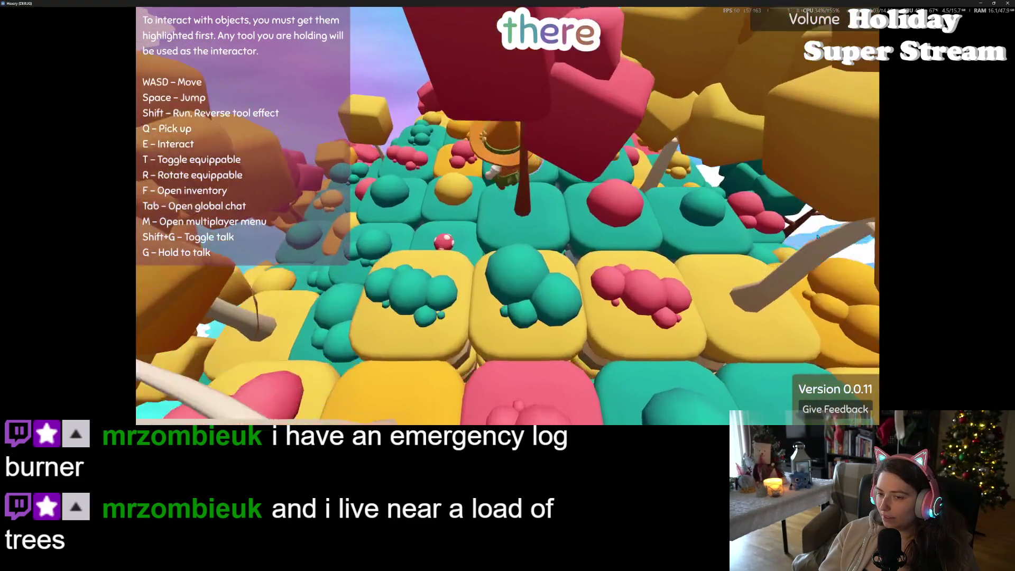
key("w")
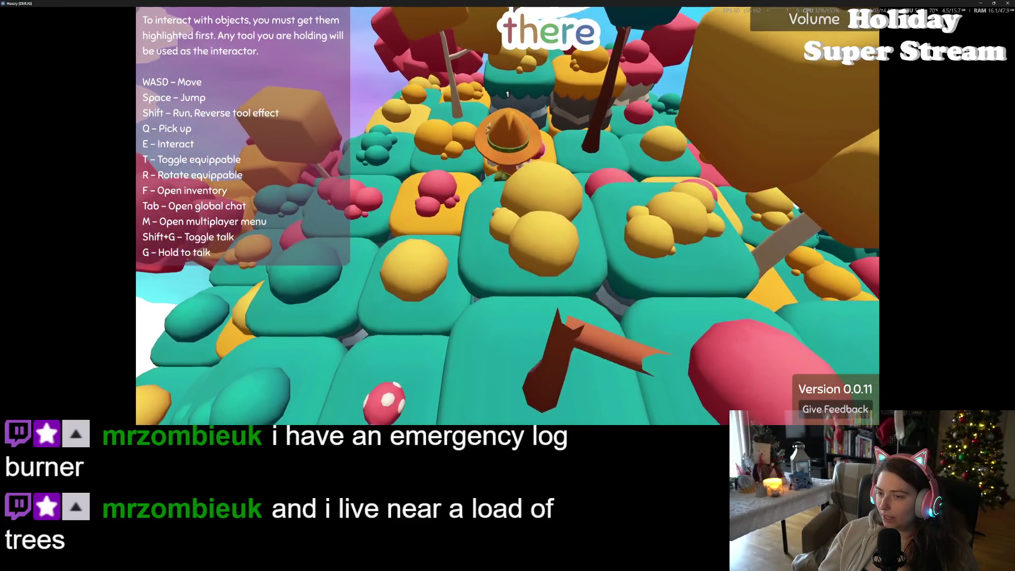
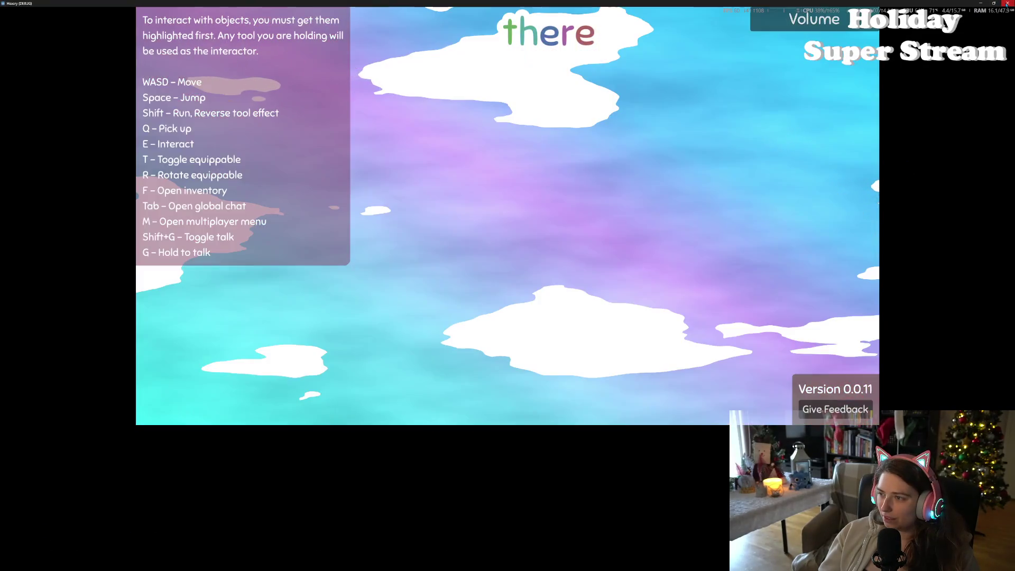
Stop the running game, test it once more with F5, then switch to the Transparency Dither page in the browser
left_click(1008, 3)
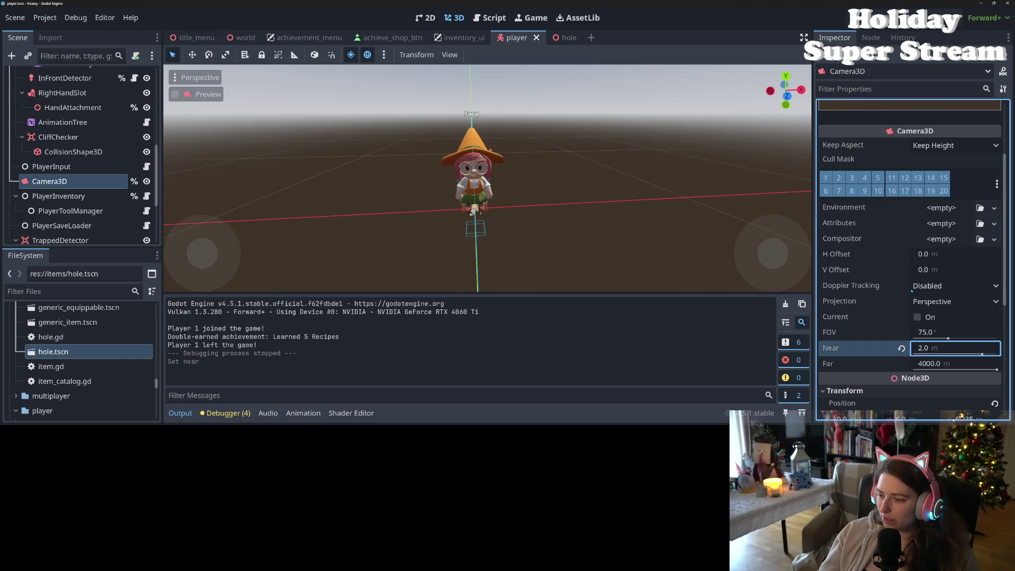
key("F5")
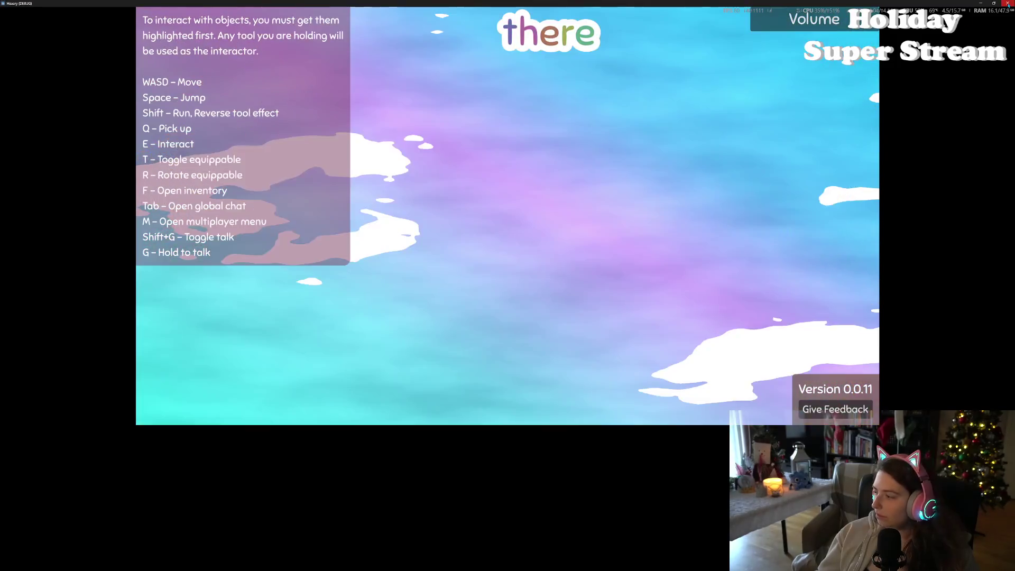
left_click(1008, 4)
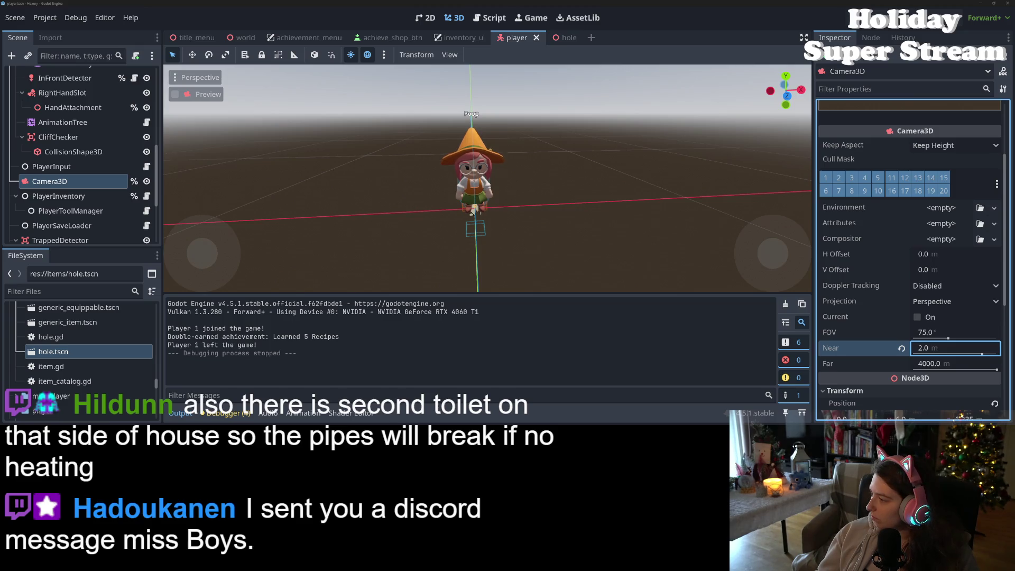
key("alt+Tab")
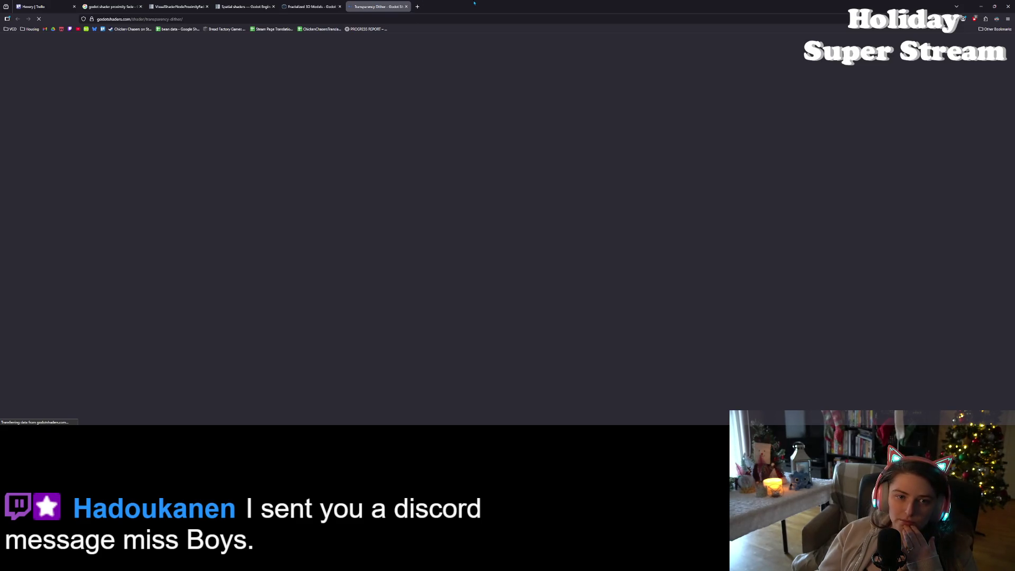
Reload the Transparency Dither page, enlarge it and scroll toward the shader code
left_click(476, 19)
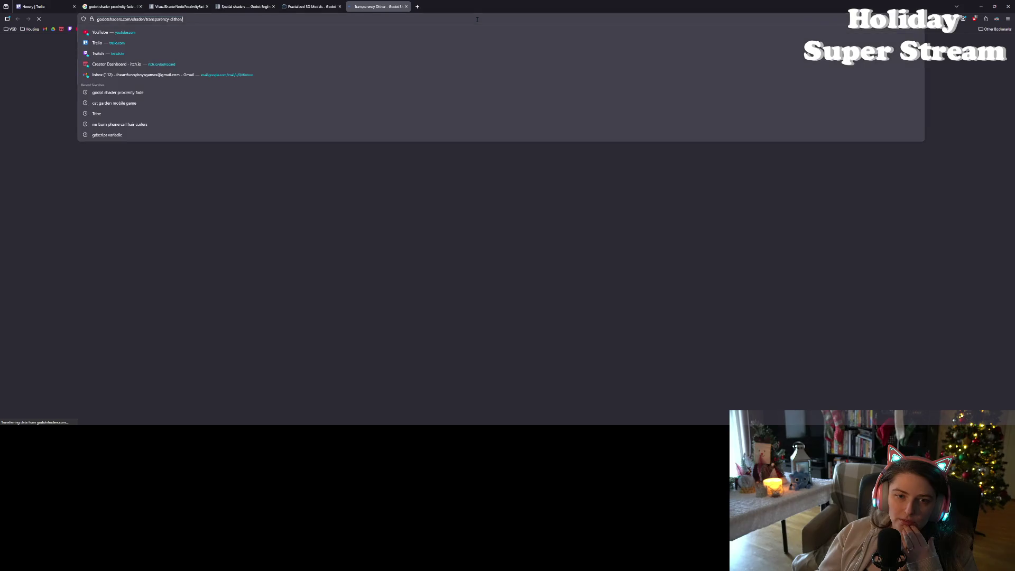
key("Return")
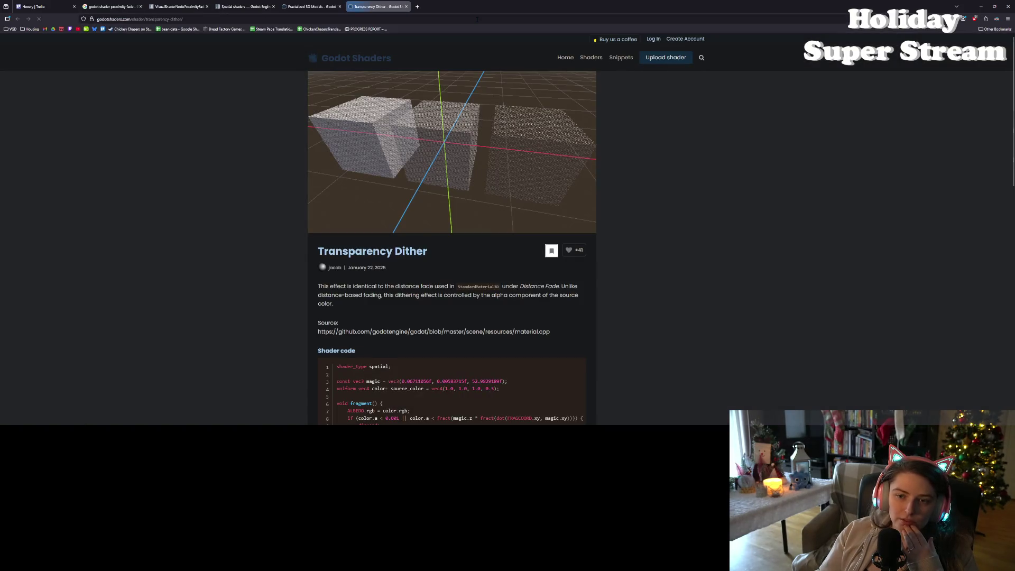
scroll(570, 278, "down", 3)
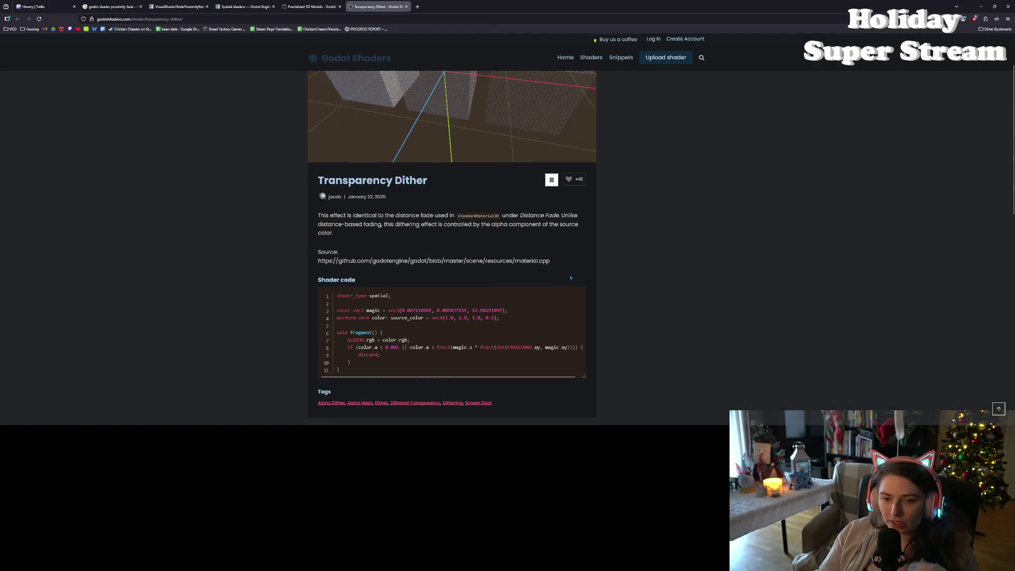
scroll(570, 278, "up", 5)
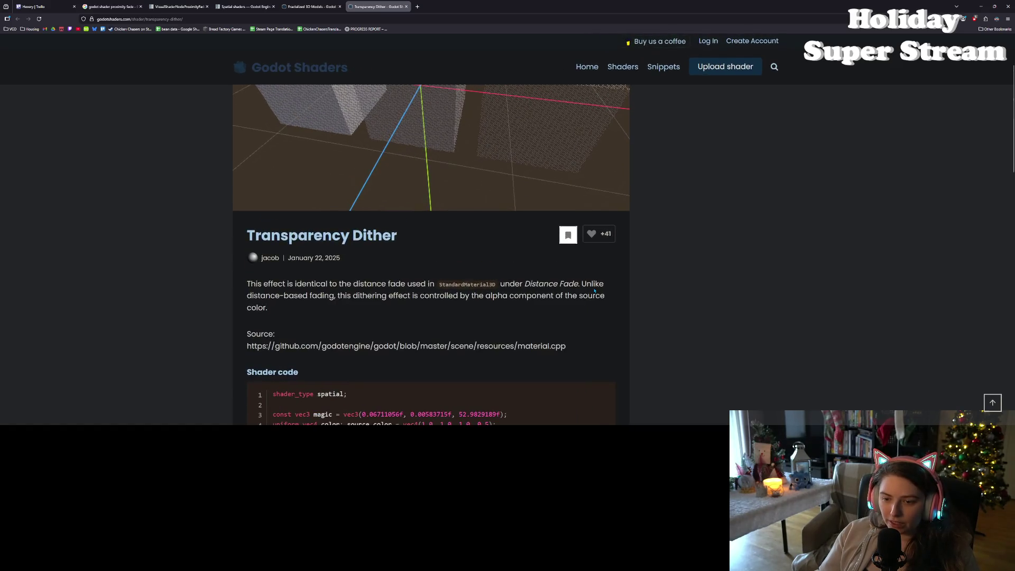
scroll(688, 348, "up", 1)
scroll(722, 363, "up", 1)
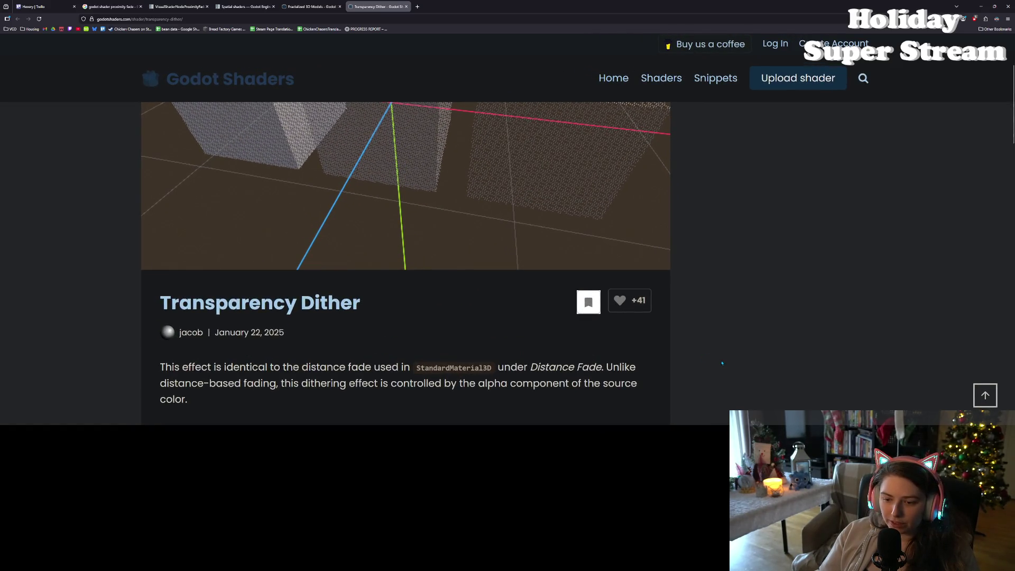
scroll(687, 349, "down", 4)
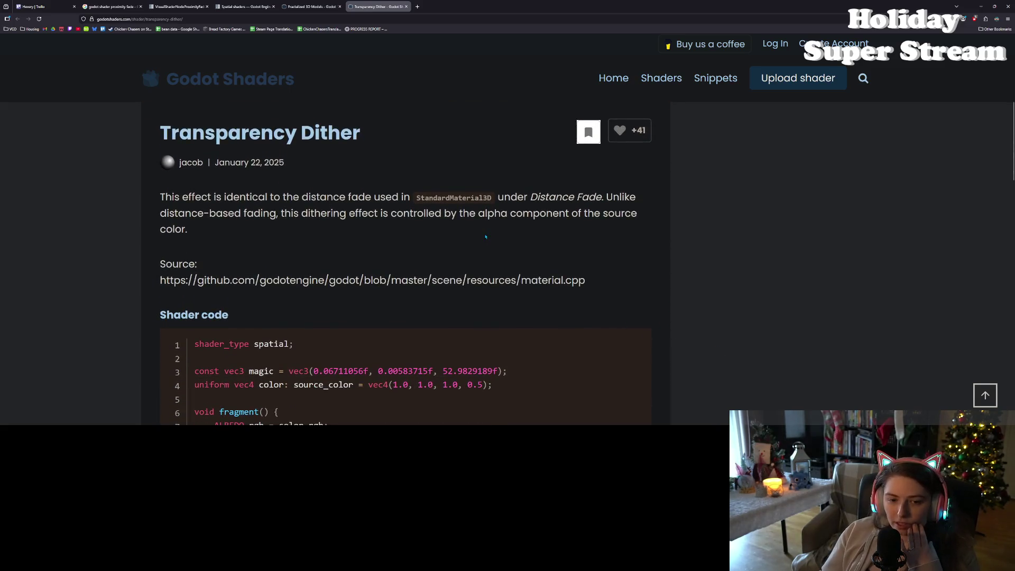
left_click_drag(320, 213, 581, 213)
scroll(382, 238, "down", 1)
scroll(381, 227, "down", 1)
Study shader code lines 7–9 by selecting words such as rgb and color
left_click(274, 196)
scroll(510, 239, "down", 3)
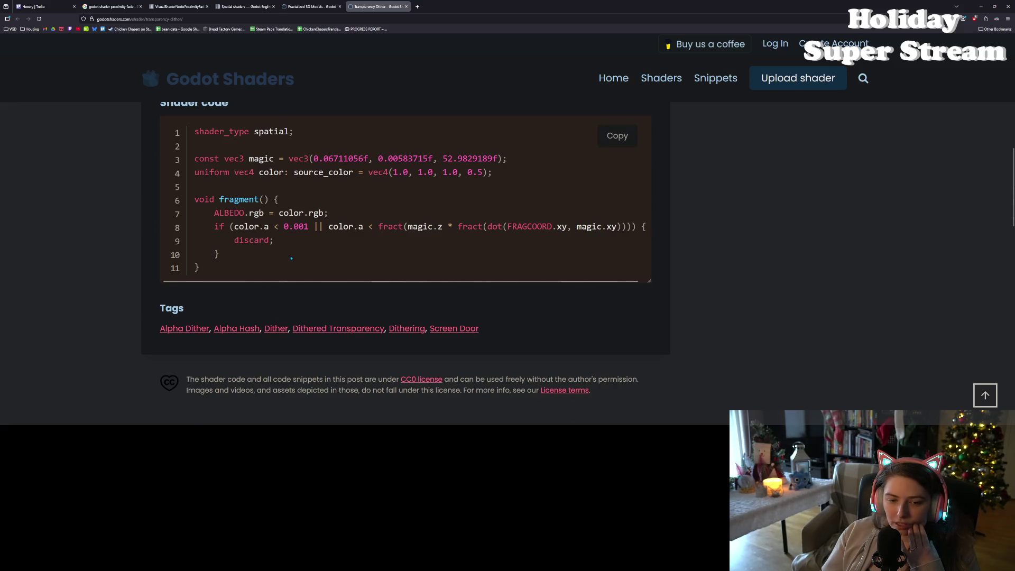
left_click_drag(229, 212, 282, 240)
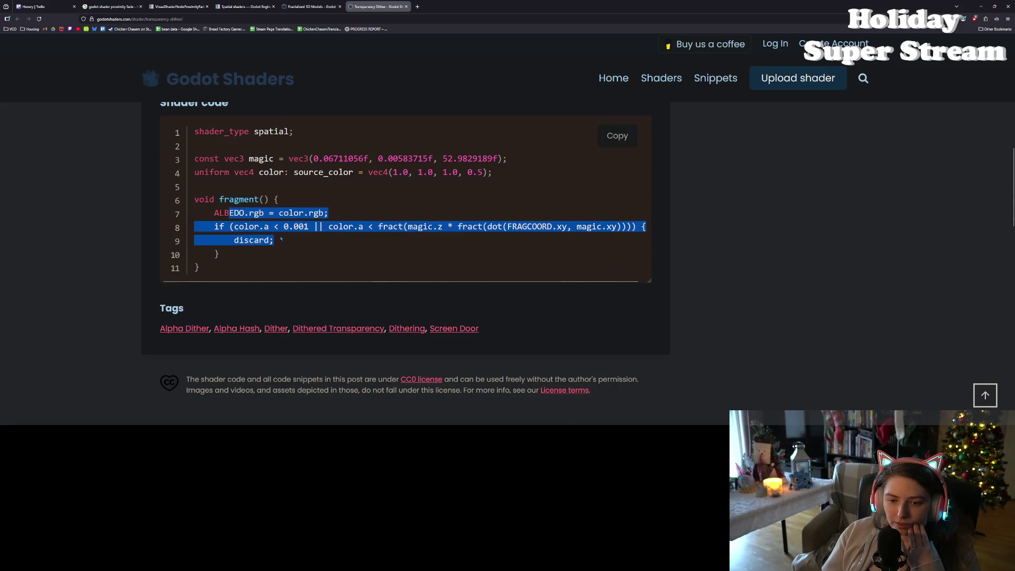
left_click(282, 243)
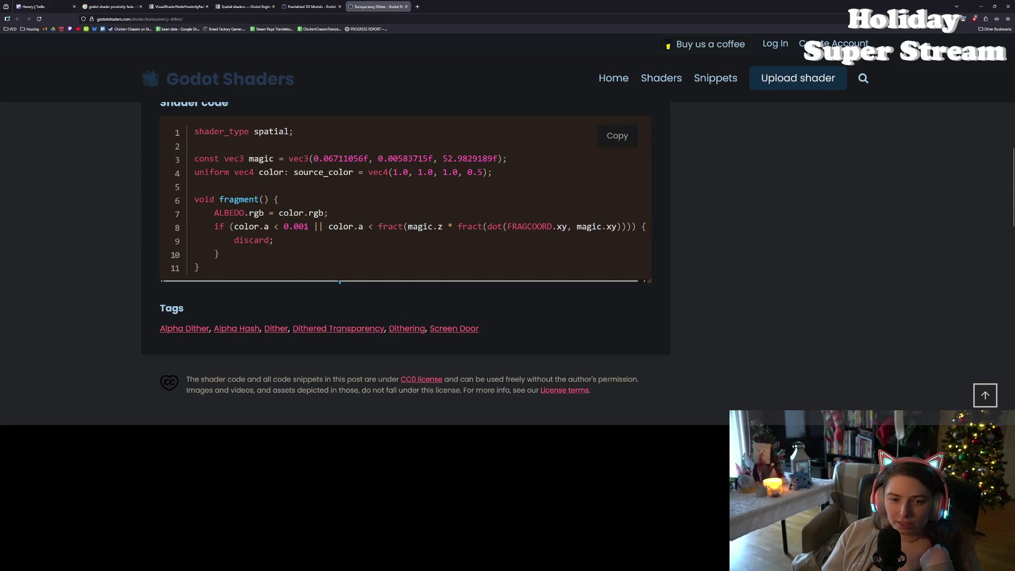
left_click_drag(339, 282, 374, 287)
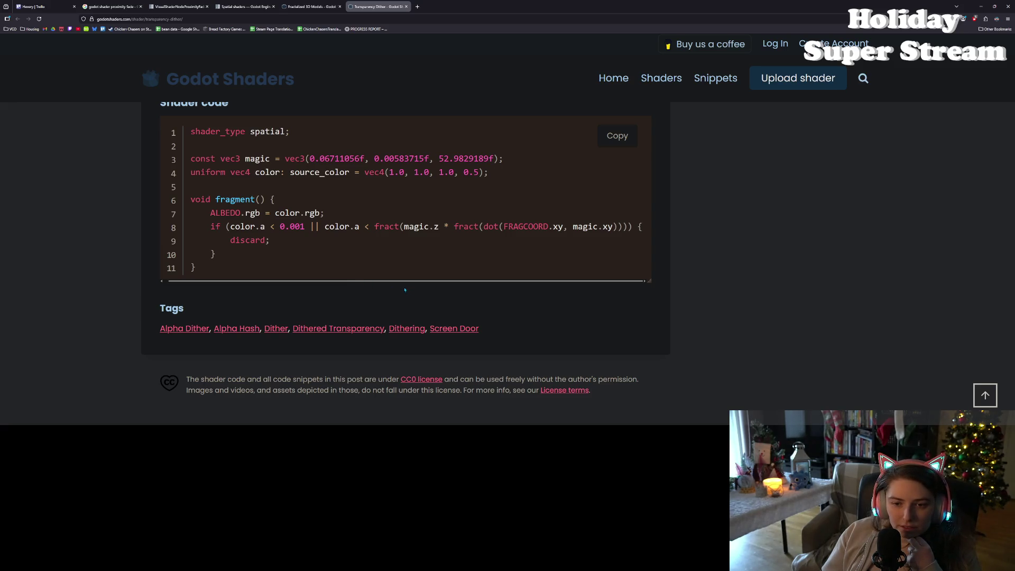
left_click_drag(357, 287, 325, 284)
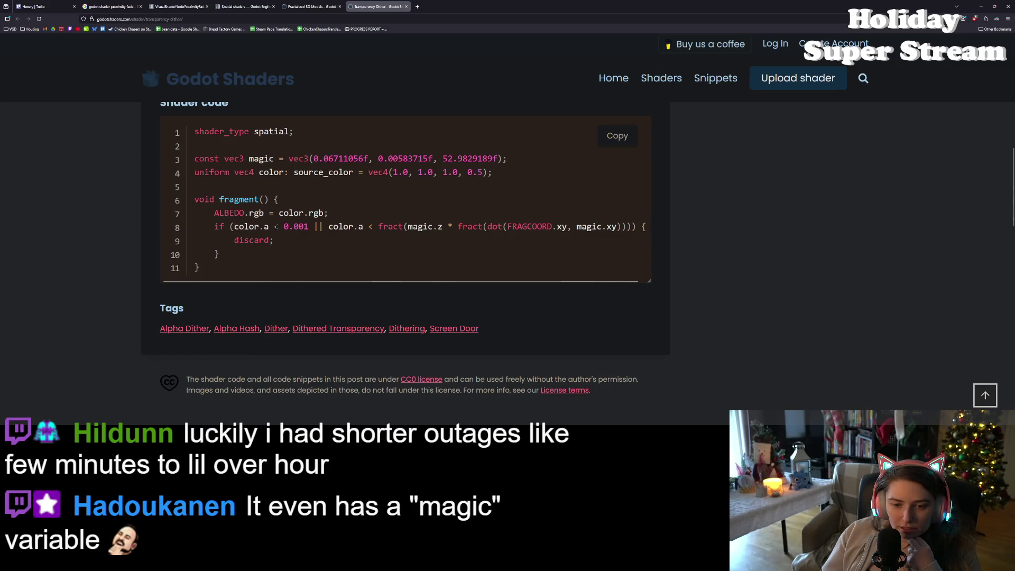
left_click(277, 226)
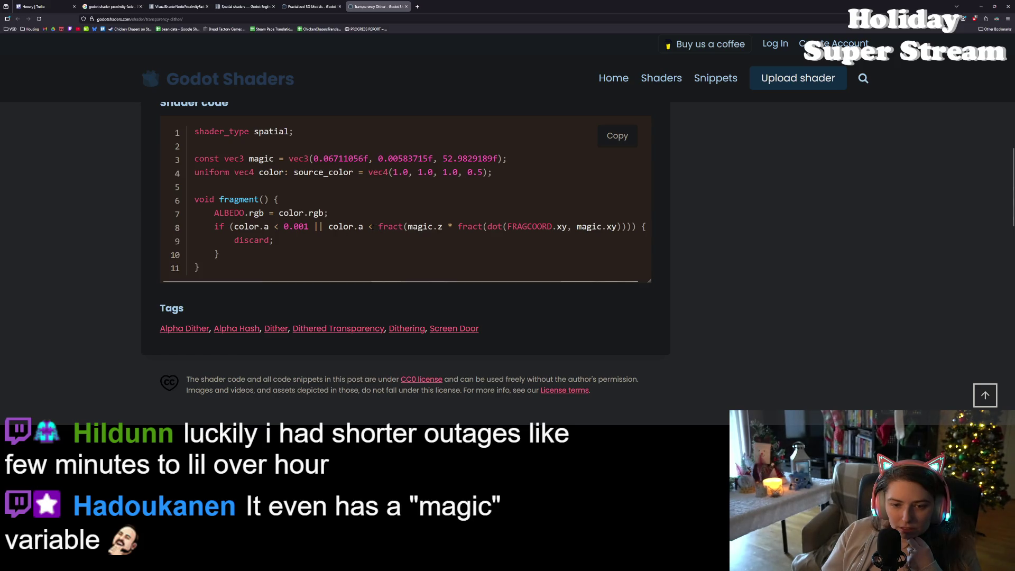
double_click(257, 213)
double_click(246, 227)
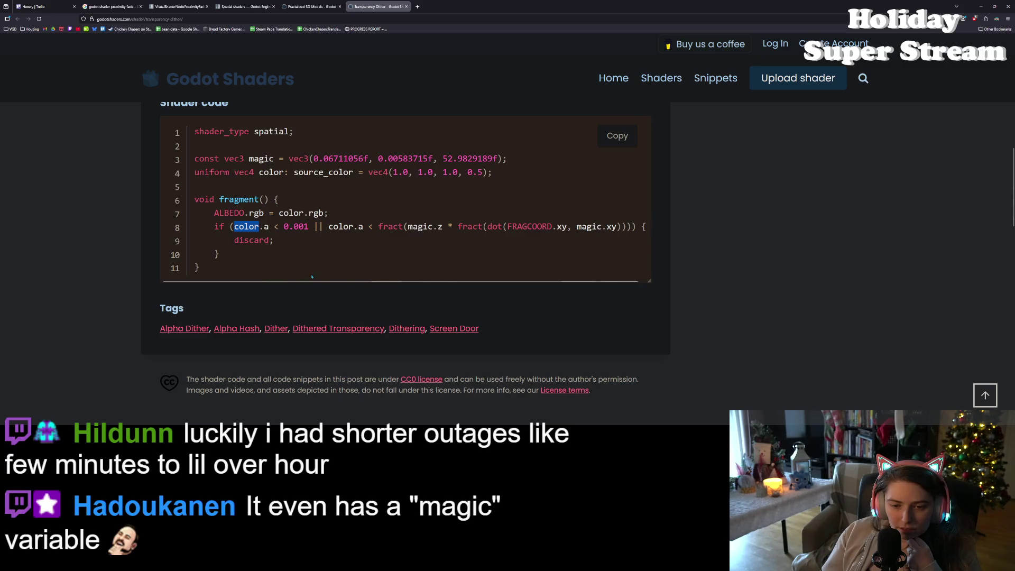
scroll(323, 283, "right", 1)
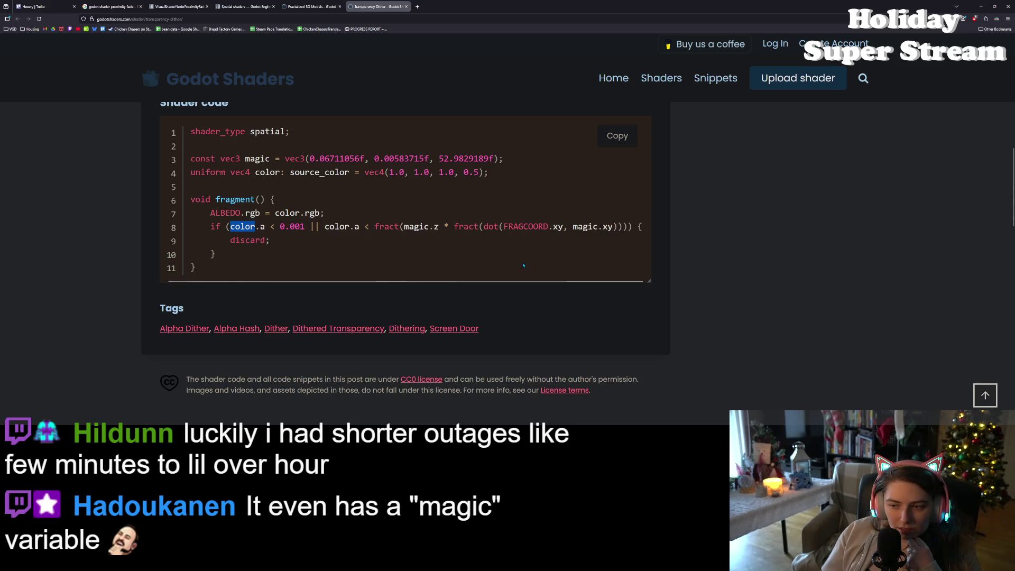
double_click(248, 240)
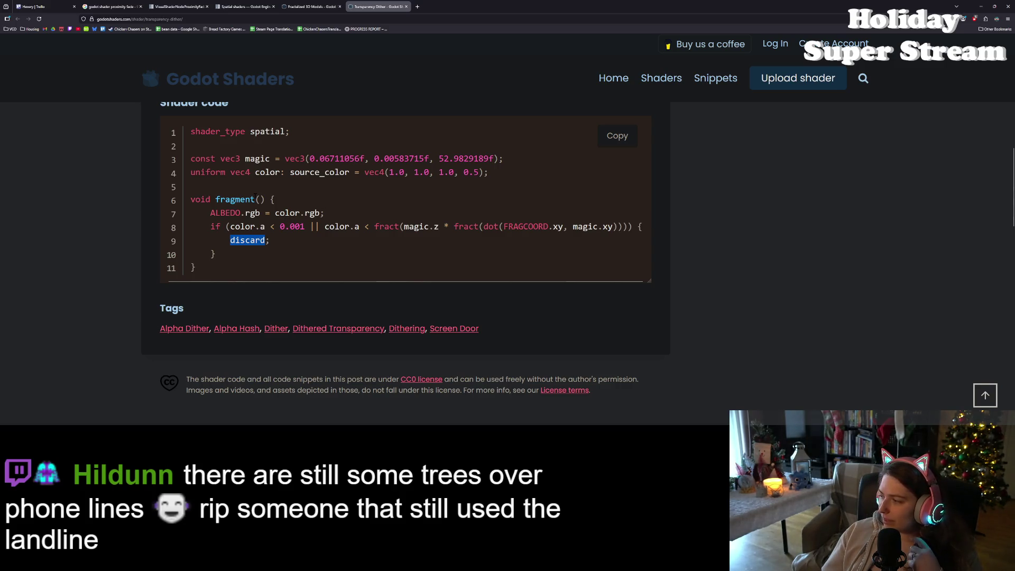
left_click(246, 237)
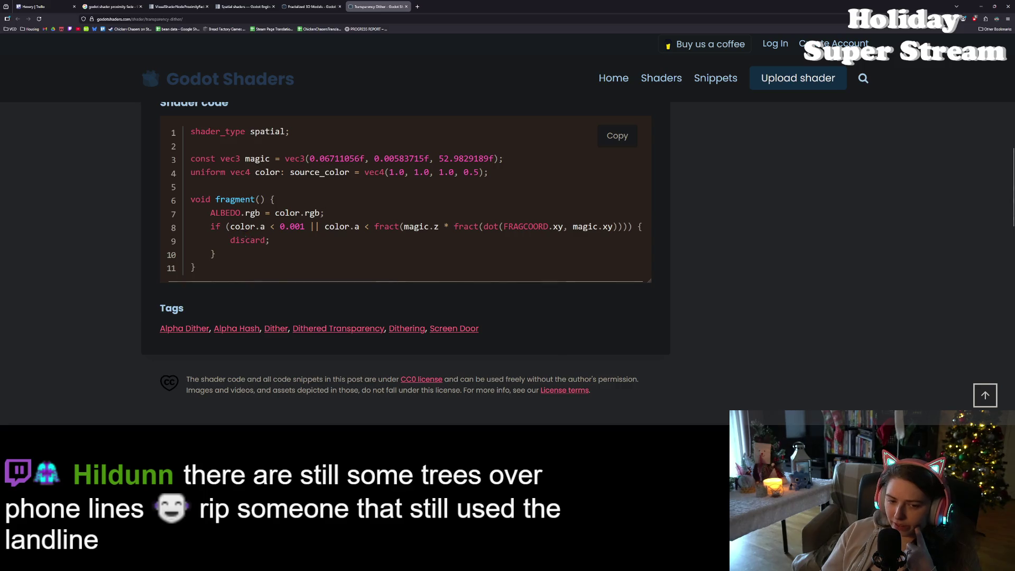
double_click(247, 240)
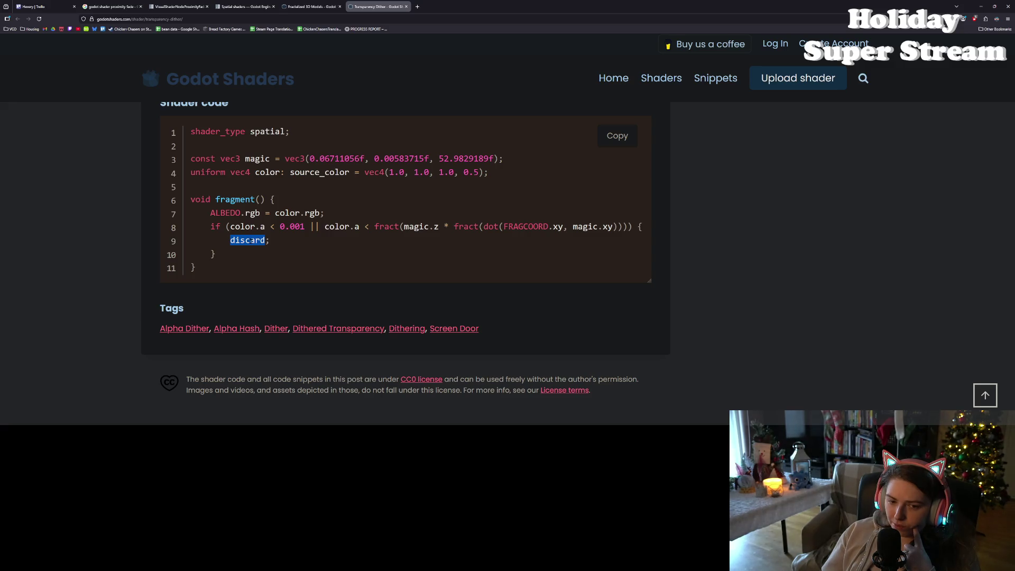
left_click(247, 240)
double_click(247, 240)
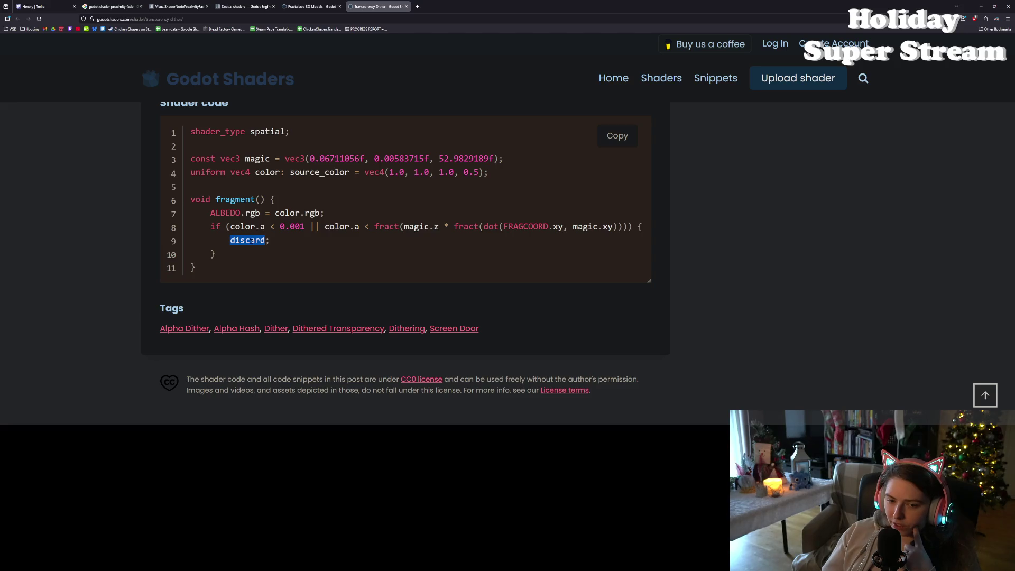
scroll(291, 297, "up", 10)
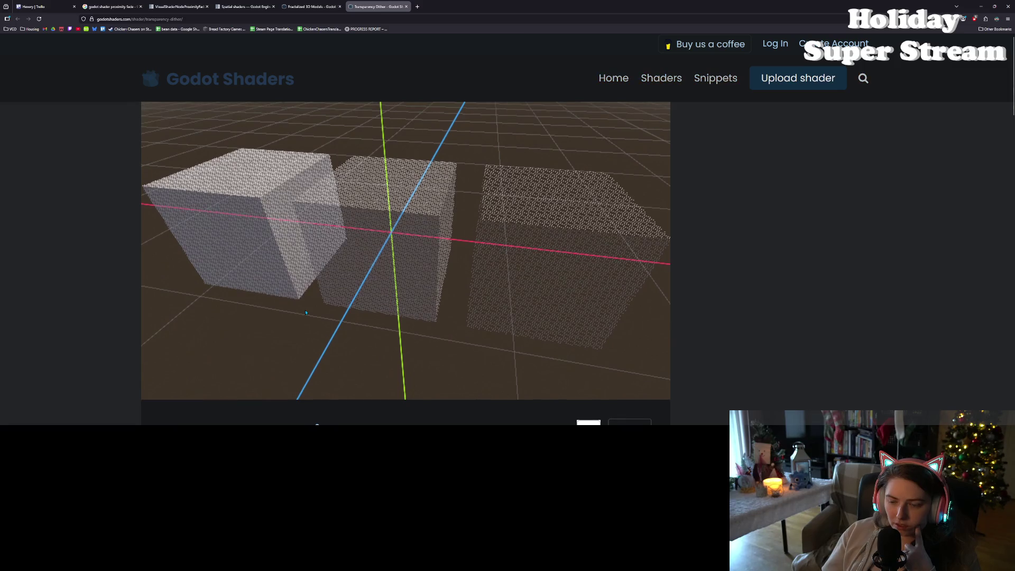
Scroll down to the shader code and highlight line 8's discard condition and fract call
scroll(306, 313, "down", 7)
scroll(305, 310, "down", 2)
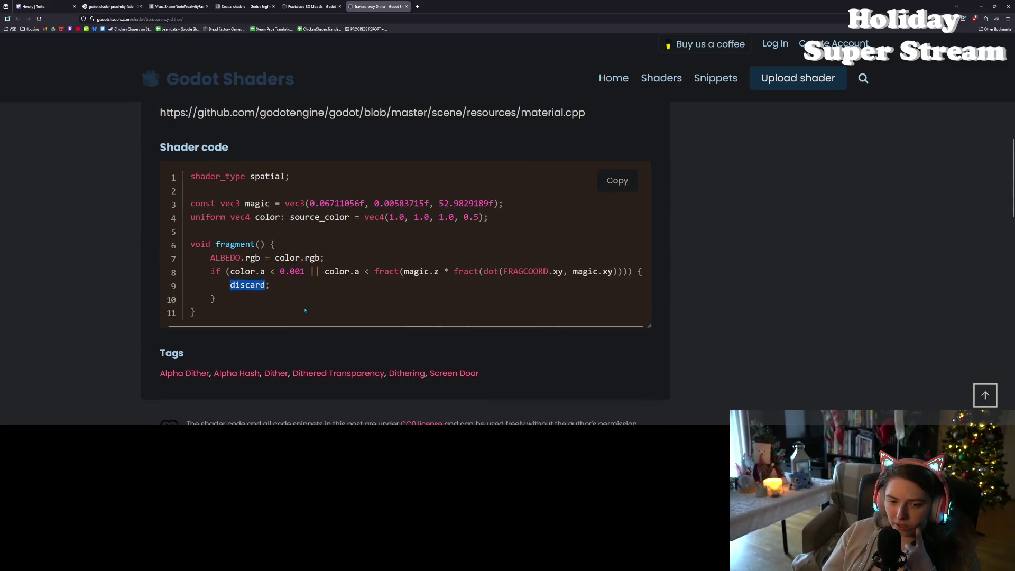
scroll(305, 310, "down", 1)
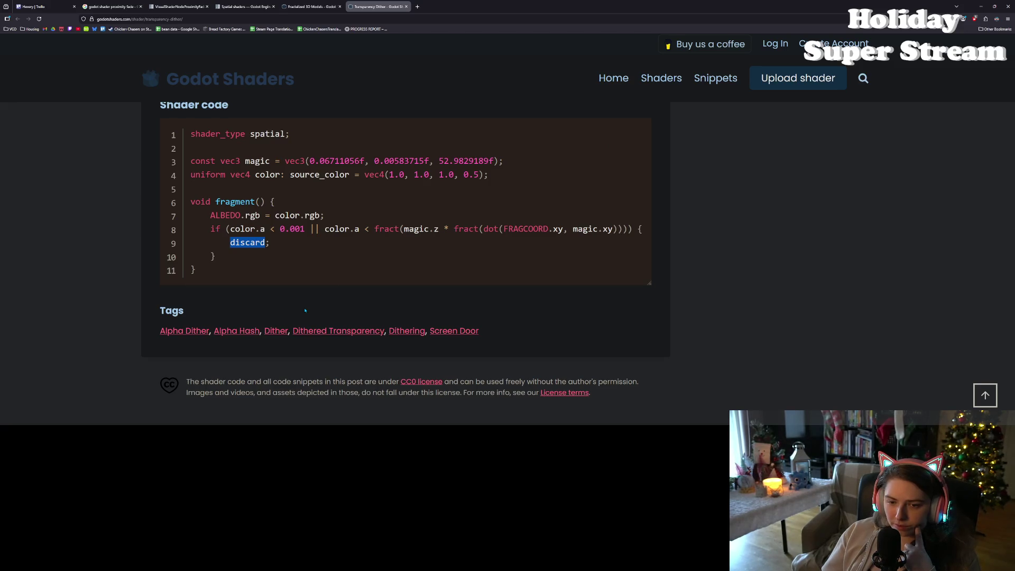
left_click(332, 228)
left_click_drag(332, 228, 389, 228)
double_click(387, 228)
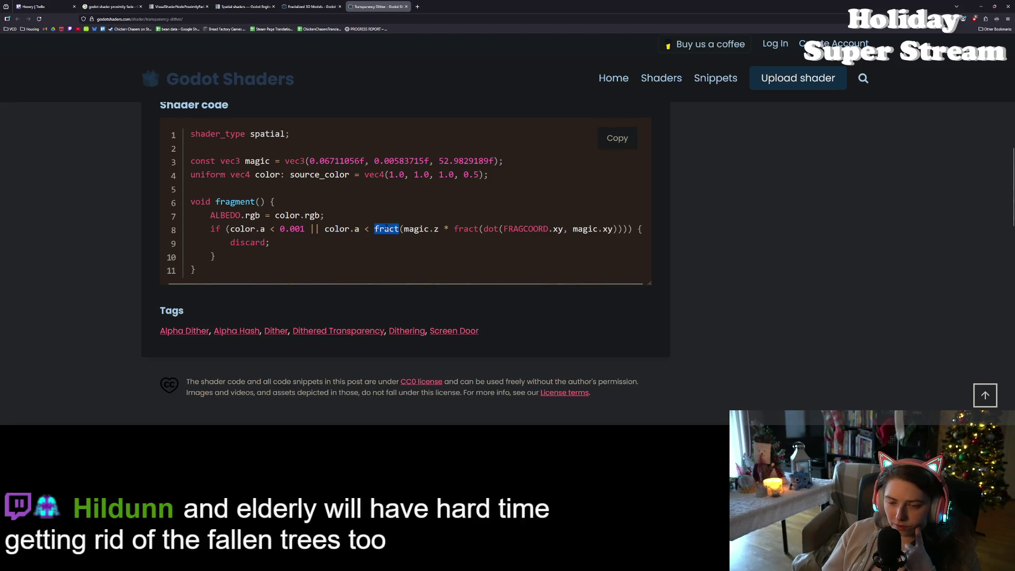
left_click(367, 233)
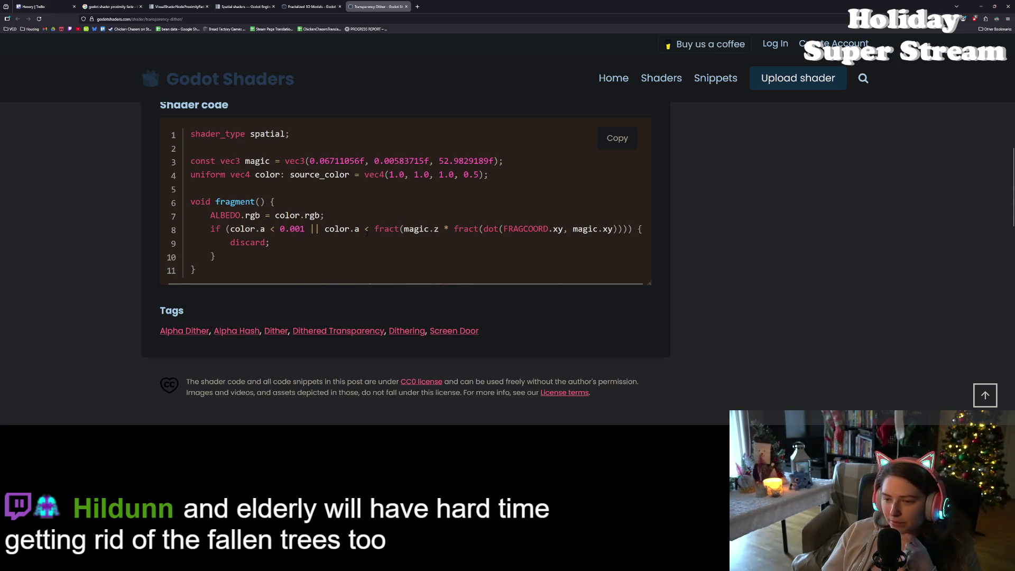
Scroll back over the description and down again to the code block
scroll(358, 326, "up", 10)
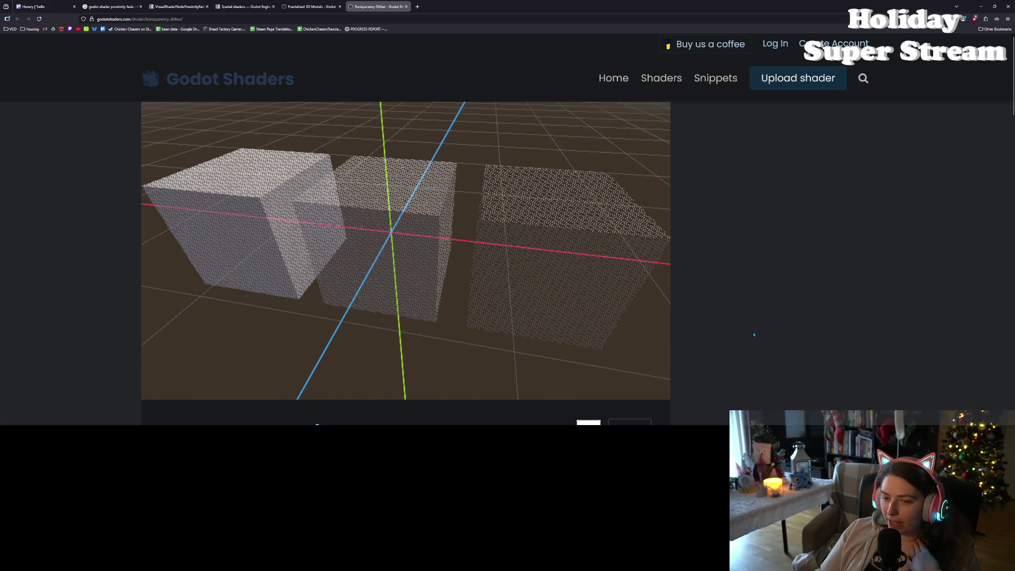
scroll(754, 334, "down", 2)
scroll(759, 335, "up", 2)
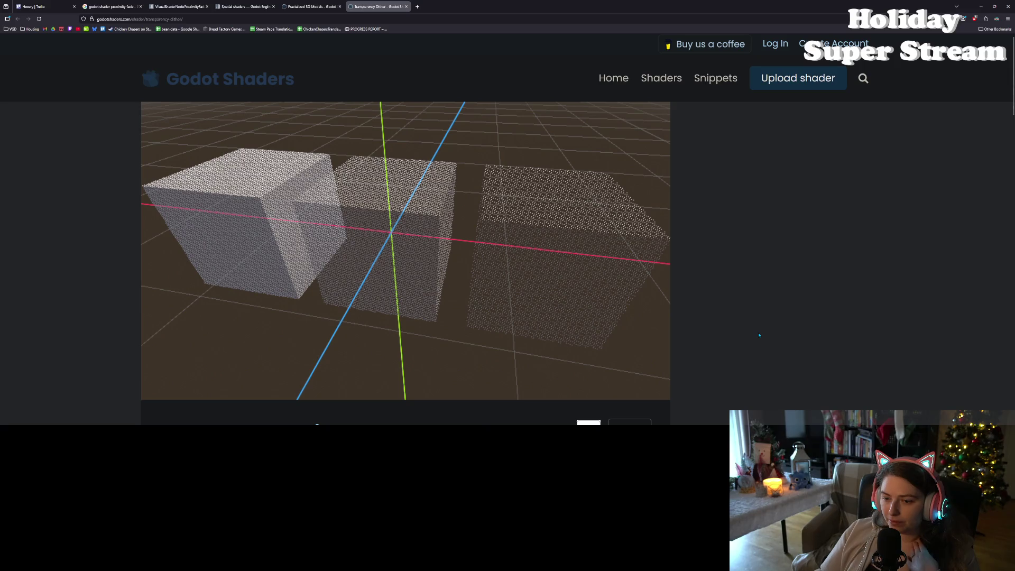
scroll(759, 335, "down", 2)
scroll(759, 335, "down", 2)
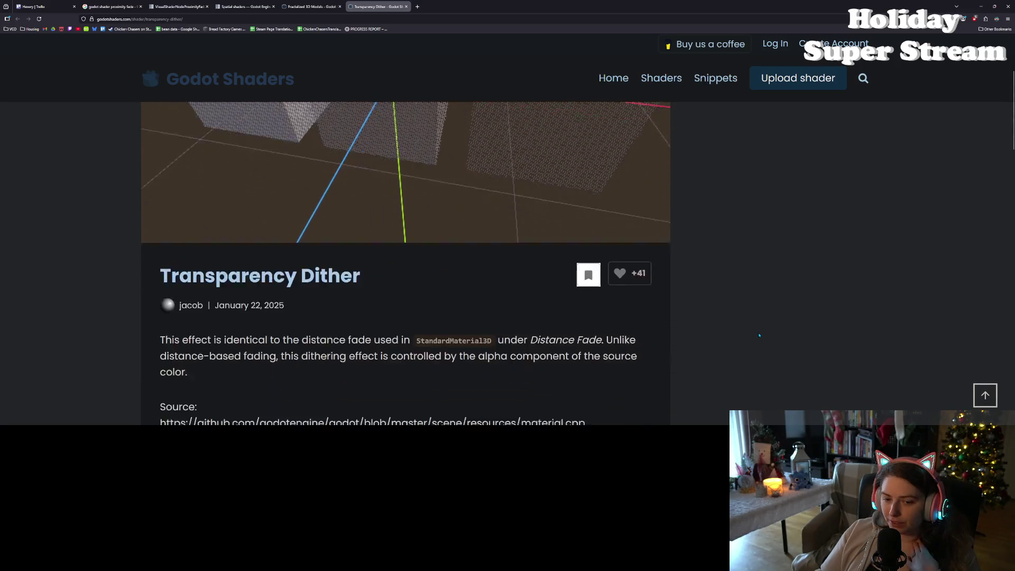
scroll(759, 335, "down", 5)
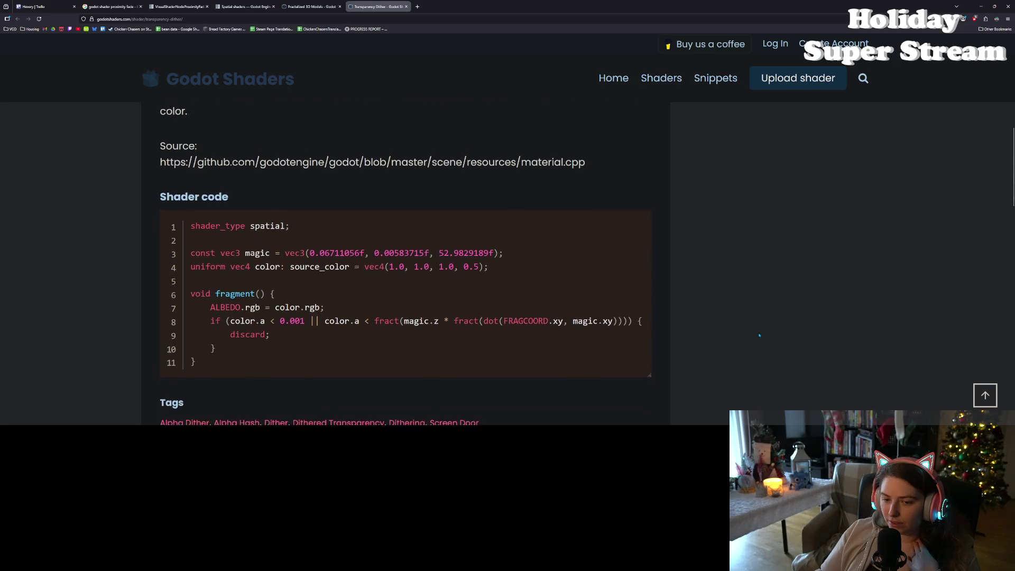
Highlight the source_color hint on the uniform line 4 of the shader code
scroll(759, 336, "down", 1)
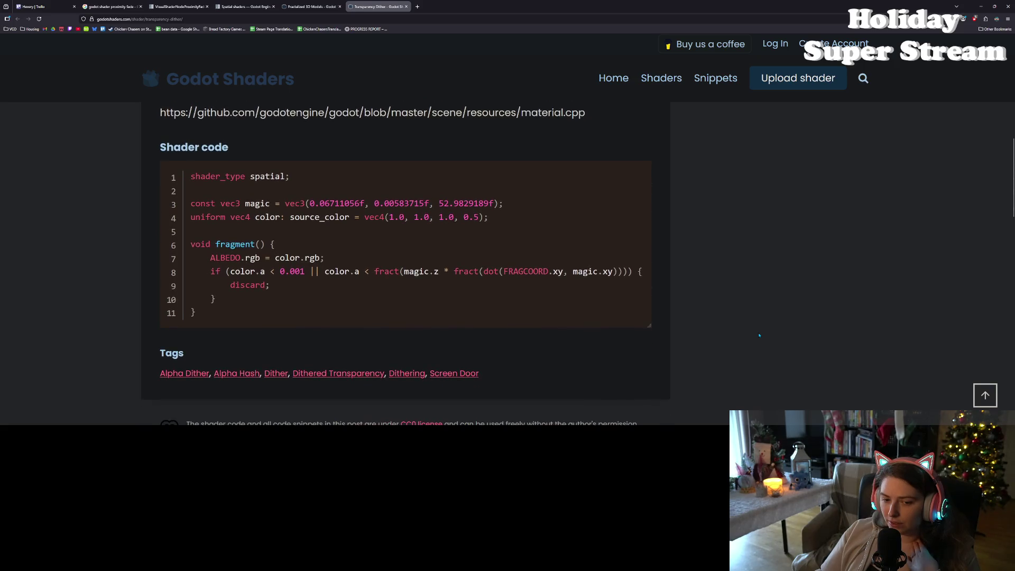
double_click(327, 216)
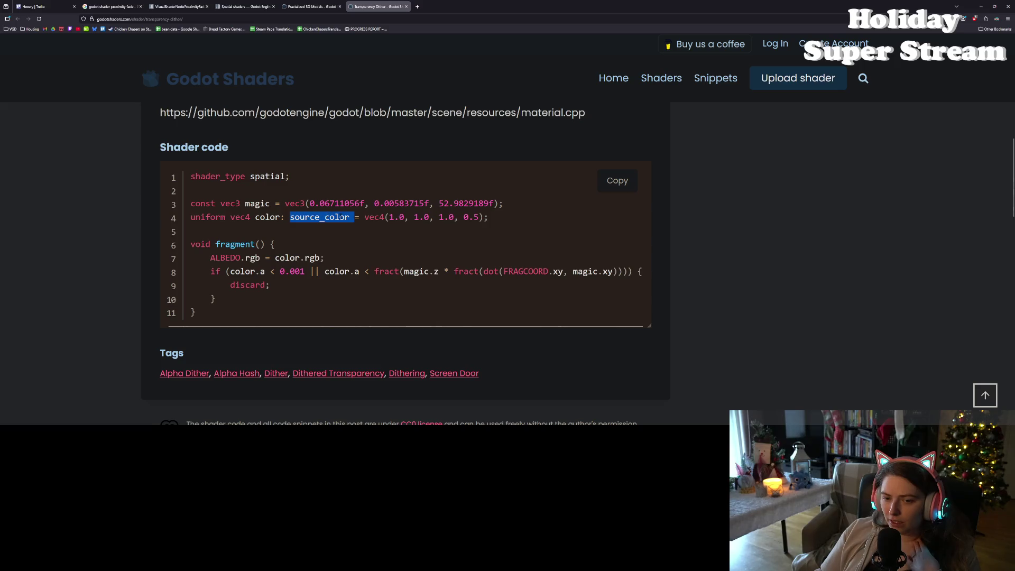
double_click(311, 217)
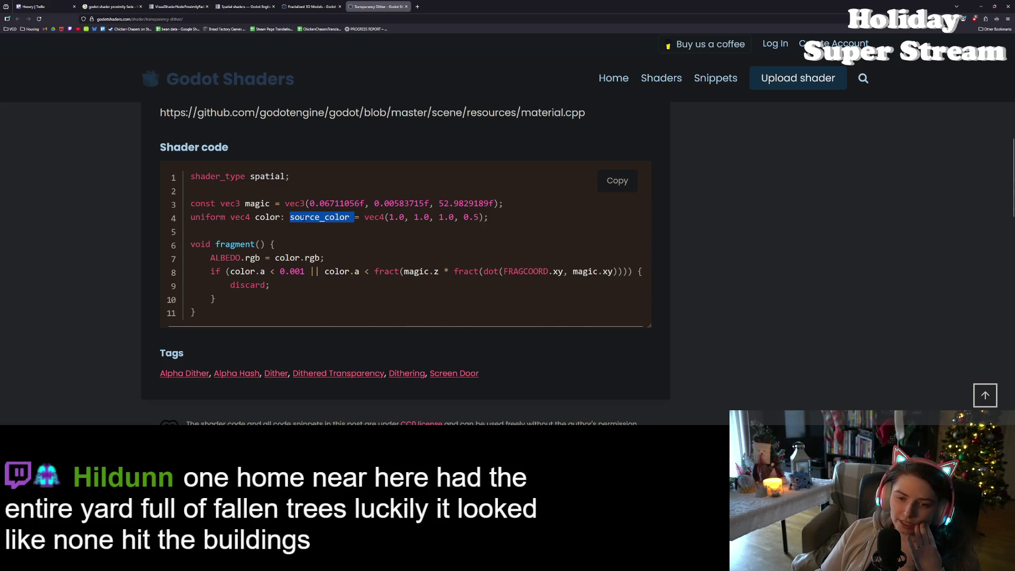
left_click(296, 221)
left_click_drag(286, 217, 349, 217)
left_click(349, 218)
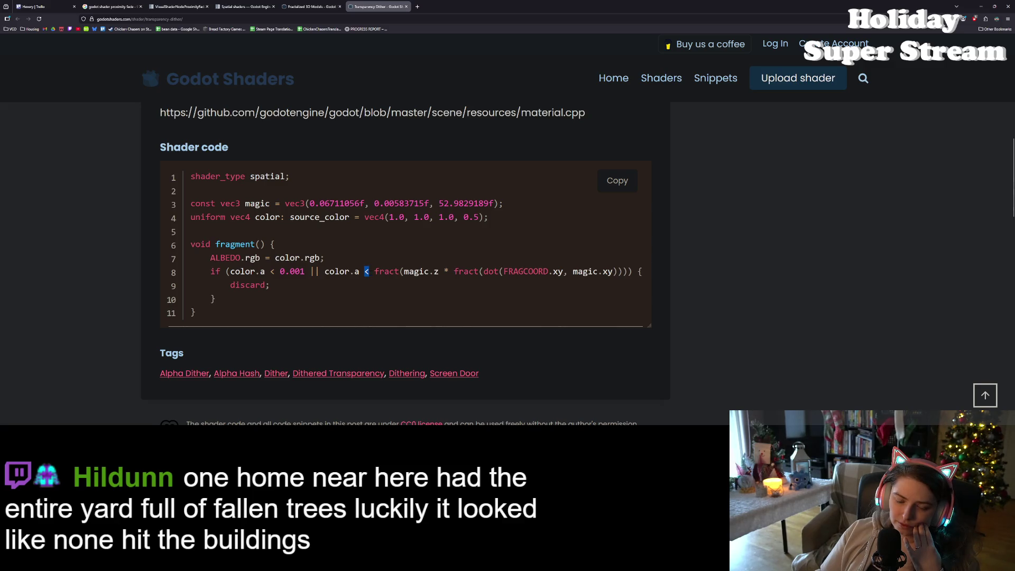
Check line 8's less-than comparison and open the Alpha Hash tag in a background tab
double_click(367, 271)
left_click(367, 271)
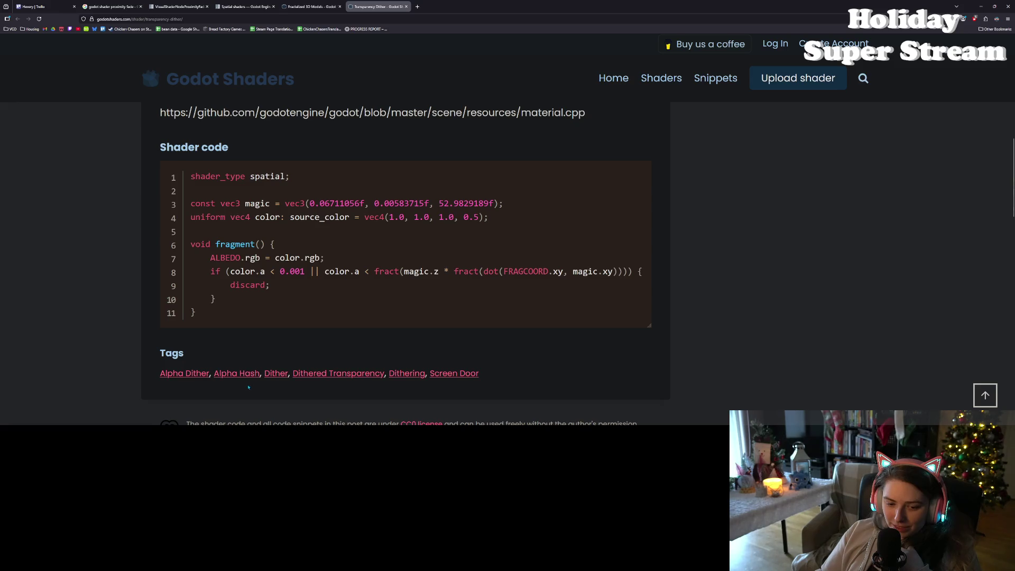
middle_click(237, 374)
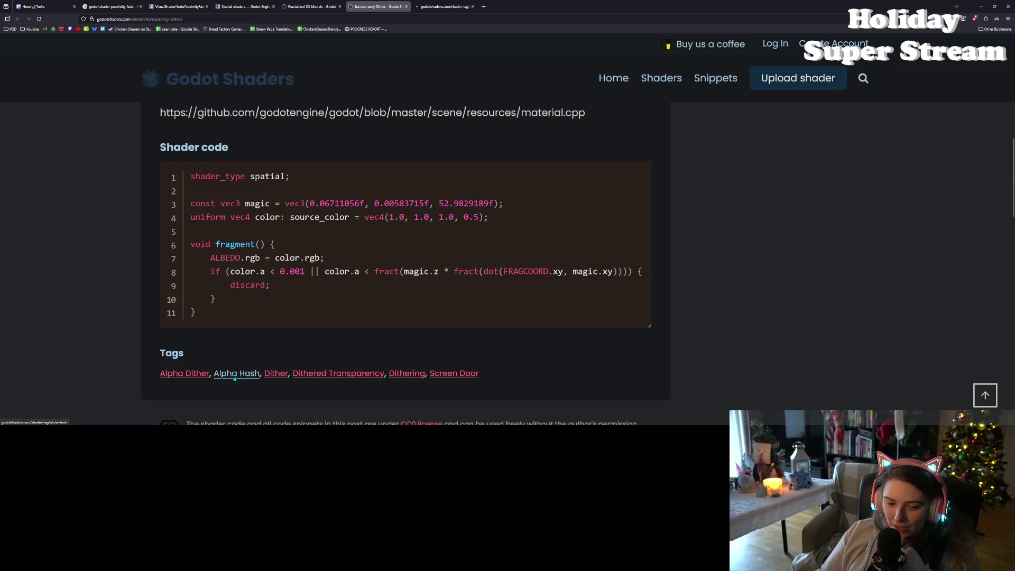
Open the Texture based alpha hash shader from the Alpha Hash listing and read its instructions
left_click(445, 6)
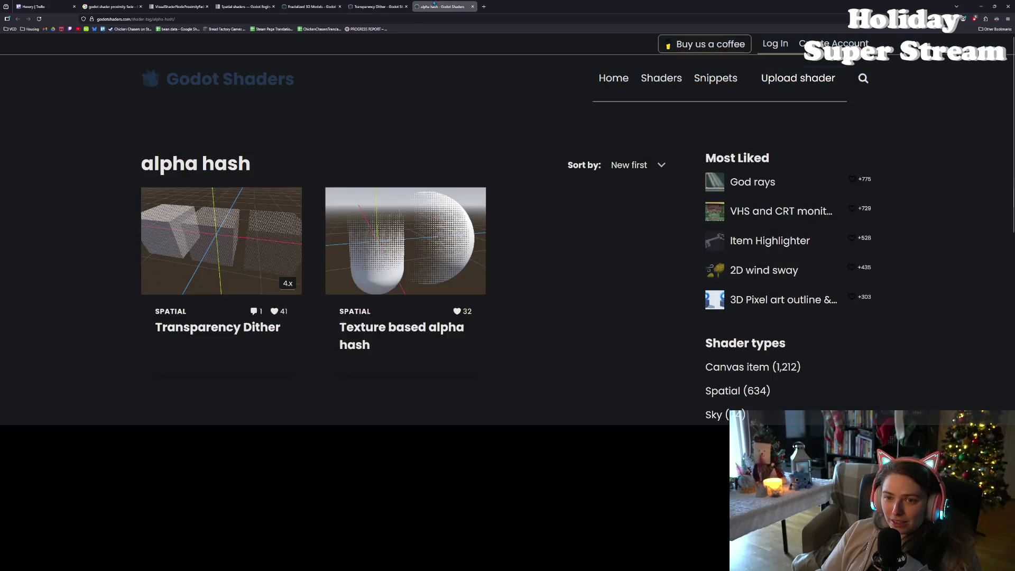
left_click(438, 328)
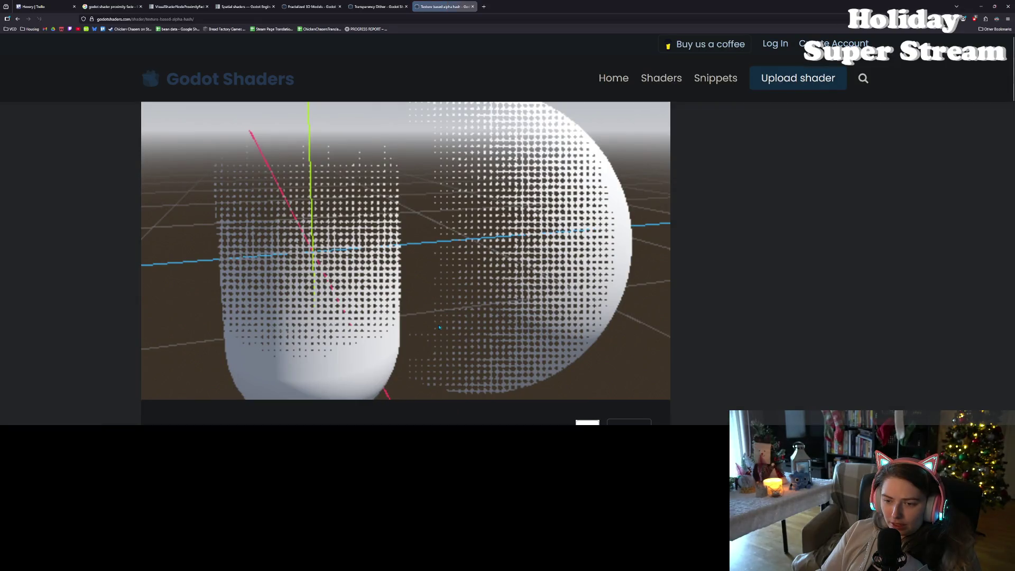
scroll(439, 328, "down", 8)
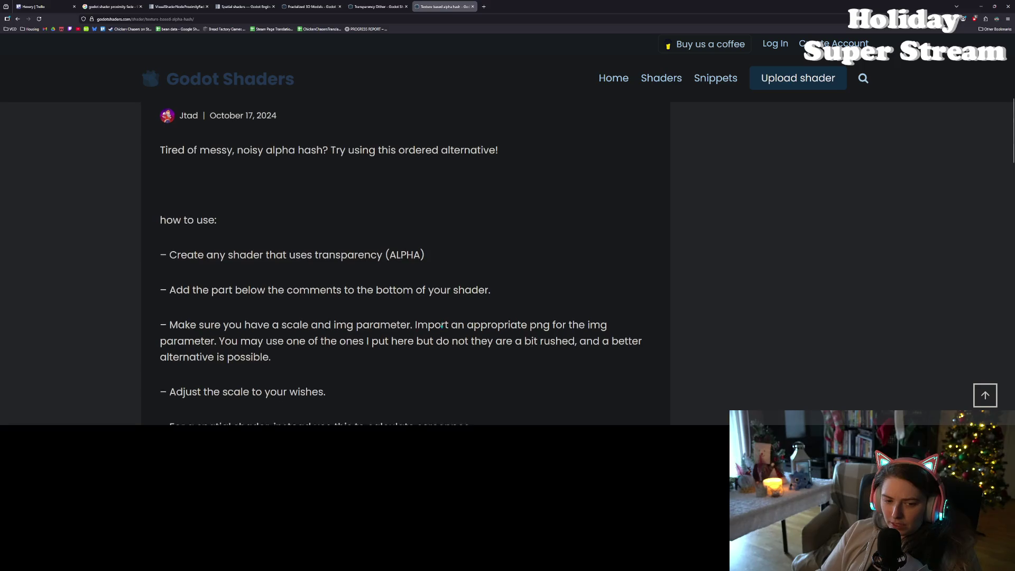
scroll(441, 326, "down", 1)
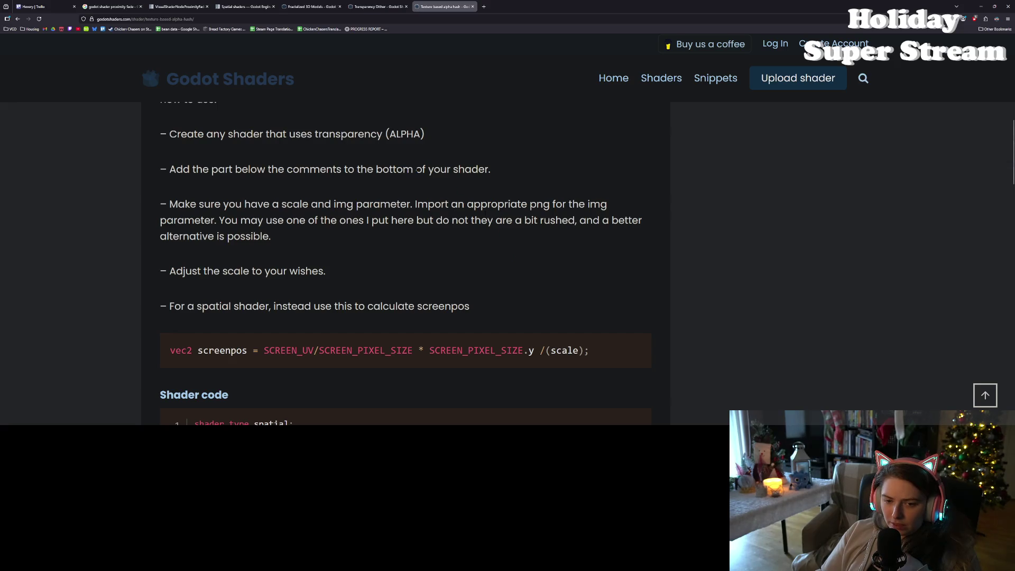
scroll(399, 223, "down", 1)
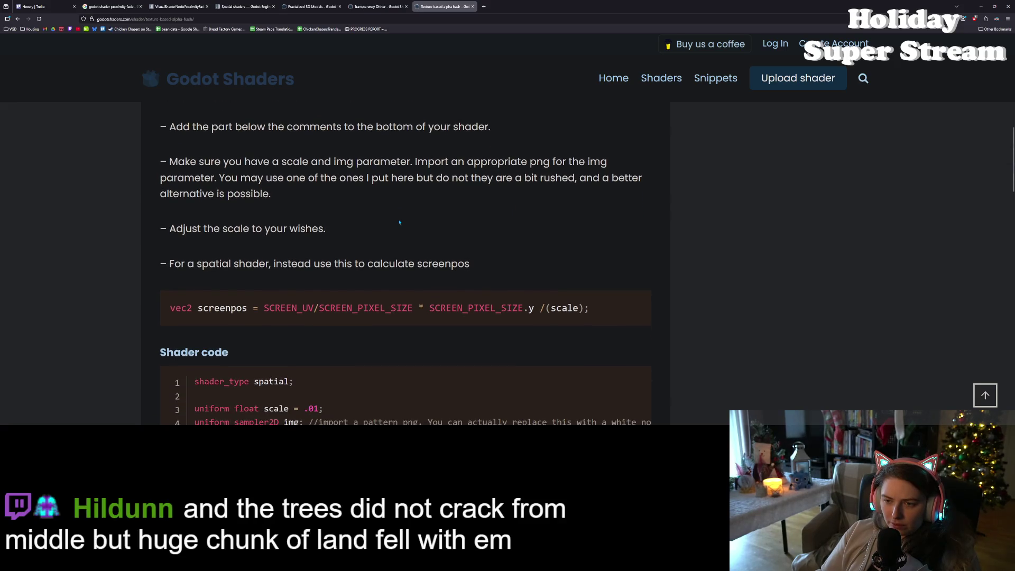
scroll(399, 223, "down", 1)
scroll(435, 237, "down", 4)
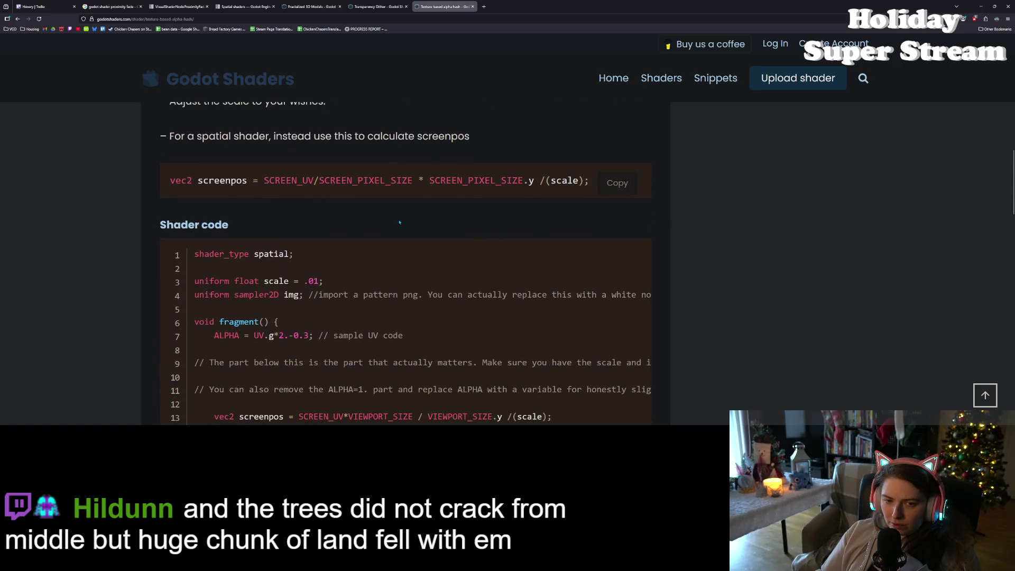
scroll(436, 237, "down", 3)
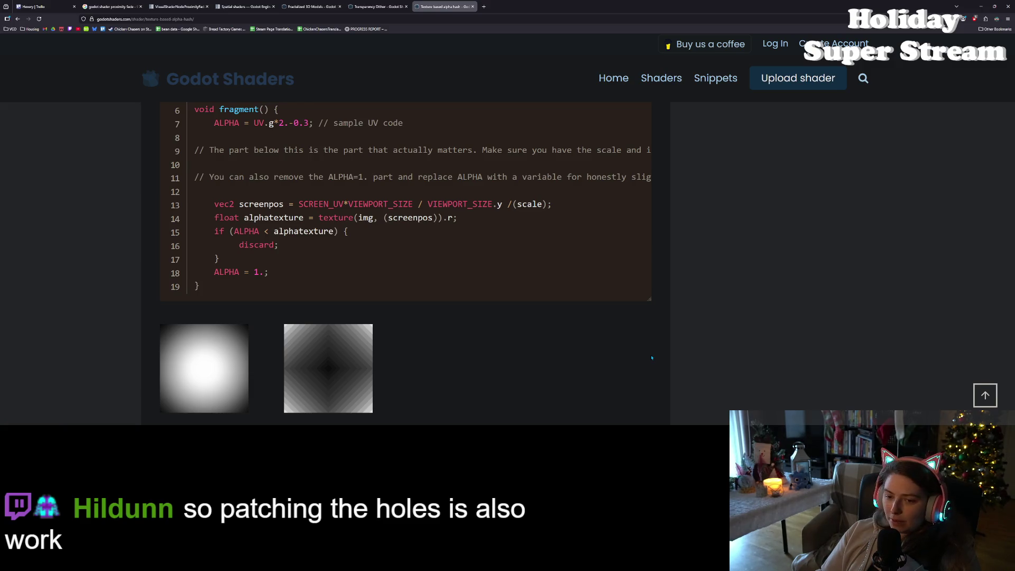
Scroll back and forth over its 19-line discard code and tags
scroll(652, 358, "down", 2)
scroll(652, 358, "up", 2)
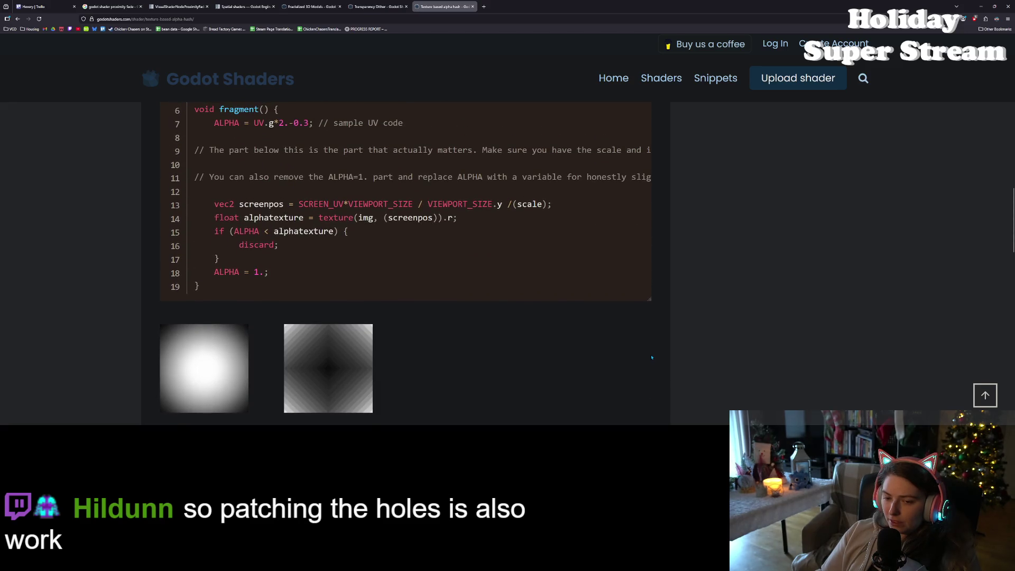
scroll(652, 358, "up", 1)
scroll(652, 358, "up", 7)
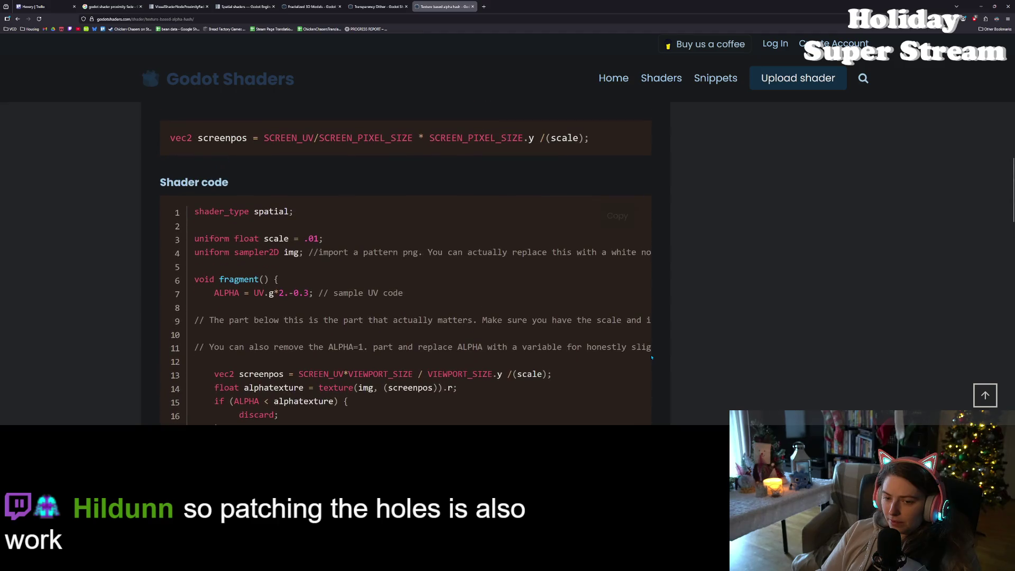
scroll(534, 291, "down", 20)
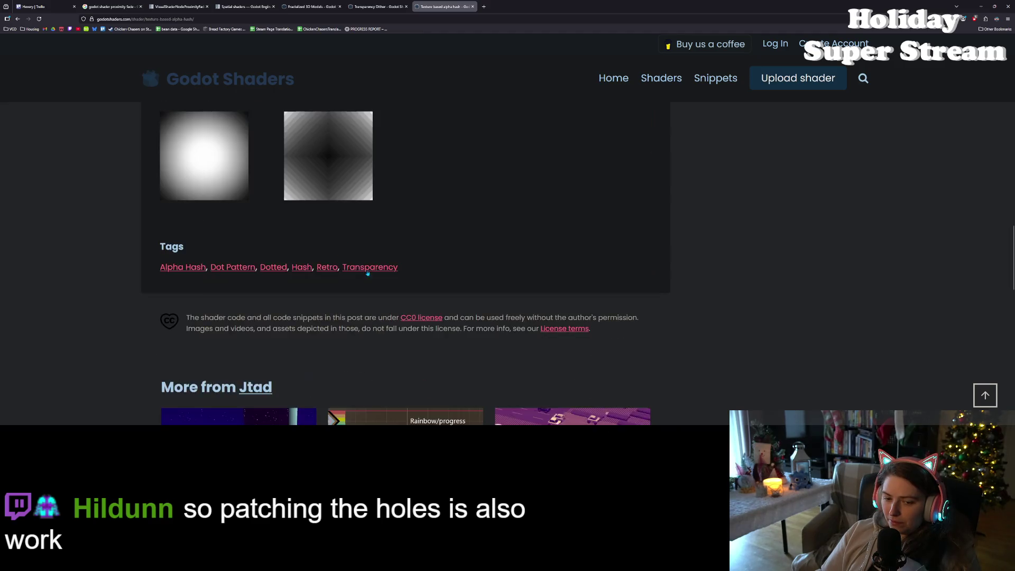
scroll(364, 273, "up", 1)
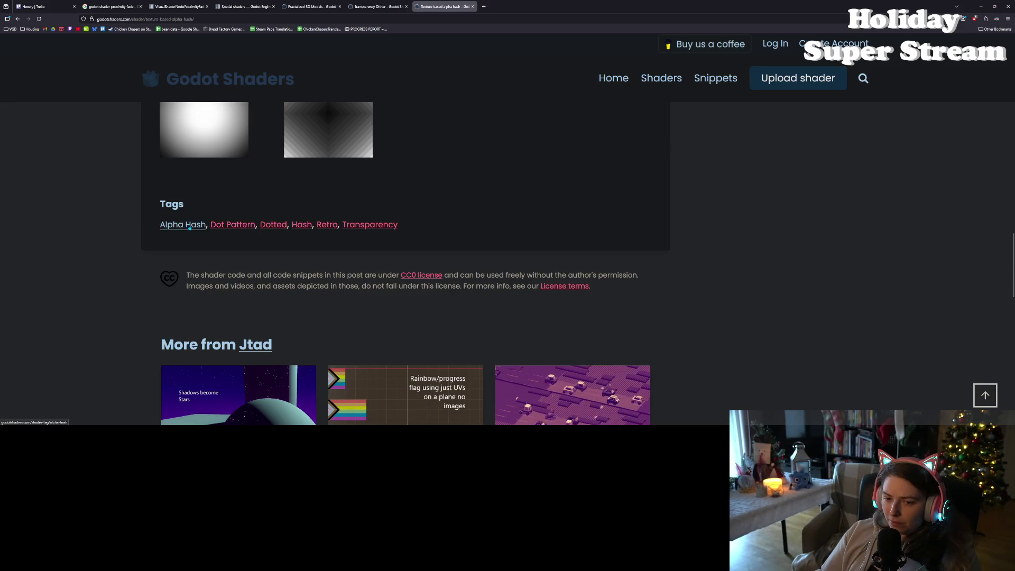
Open the Transparency tag listing in a new tab and browse its shaders, newest first
middle_click(373, 226)
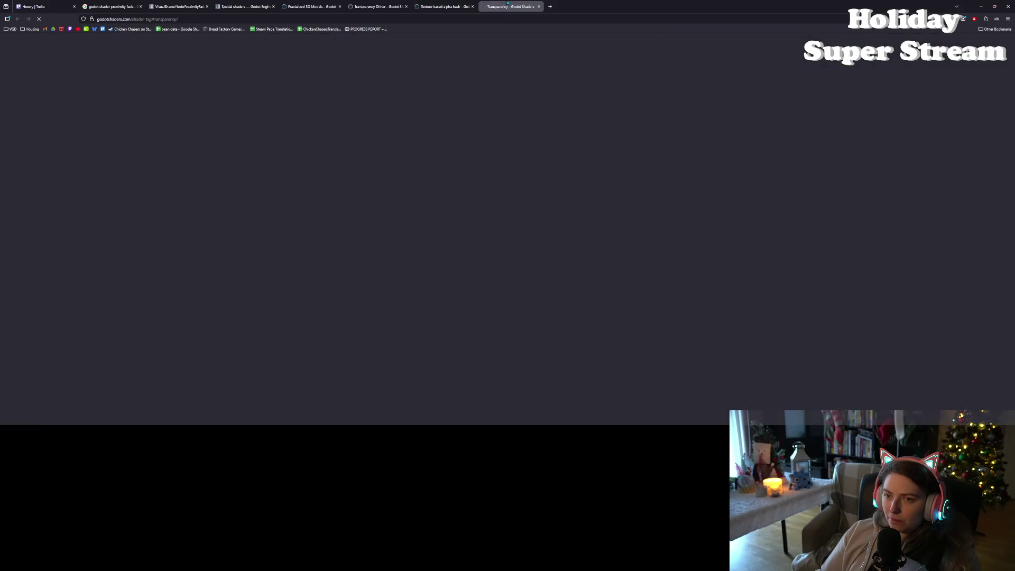
scroll(506, 328, "down", 2)
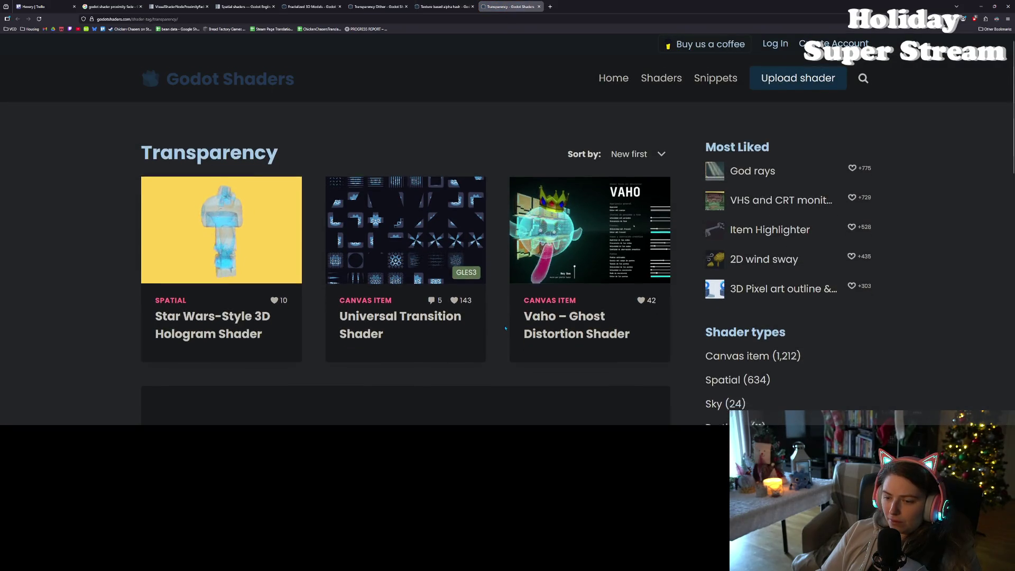
scroll(506, 328, "down", 5)
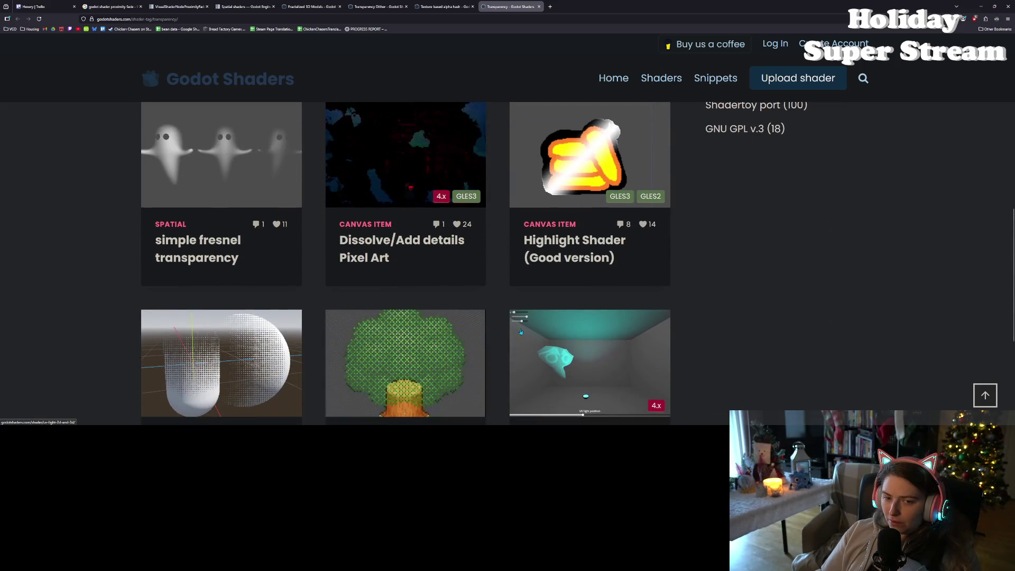
scroll(521, 332, "down", 4)
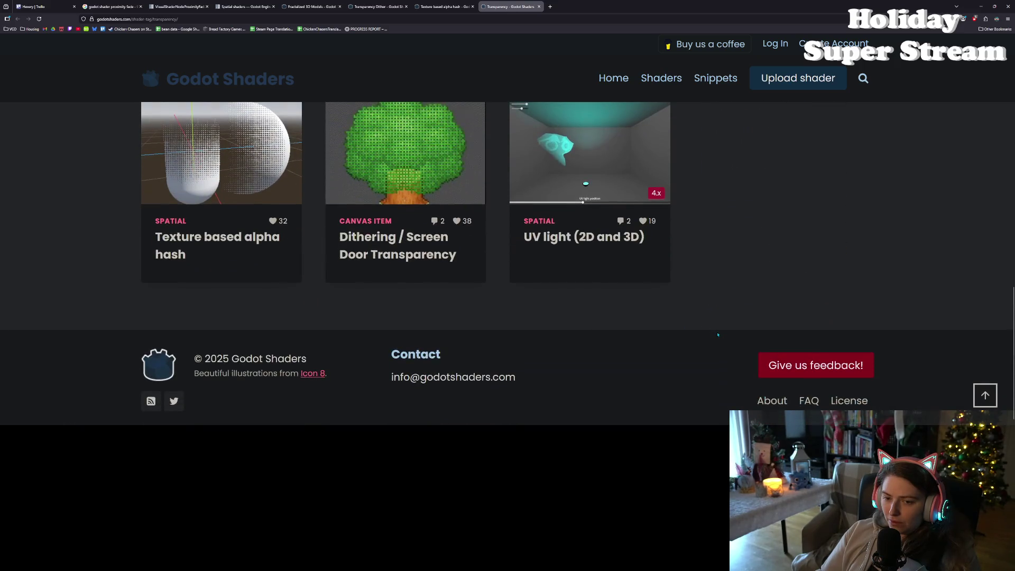
scroll(716, 335, "up", 1)
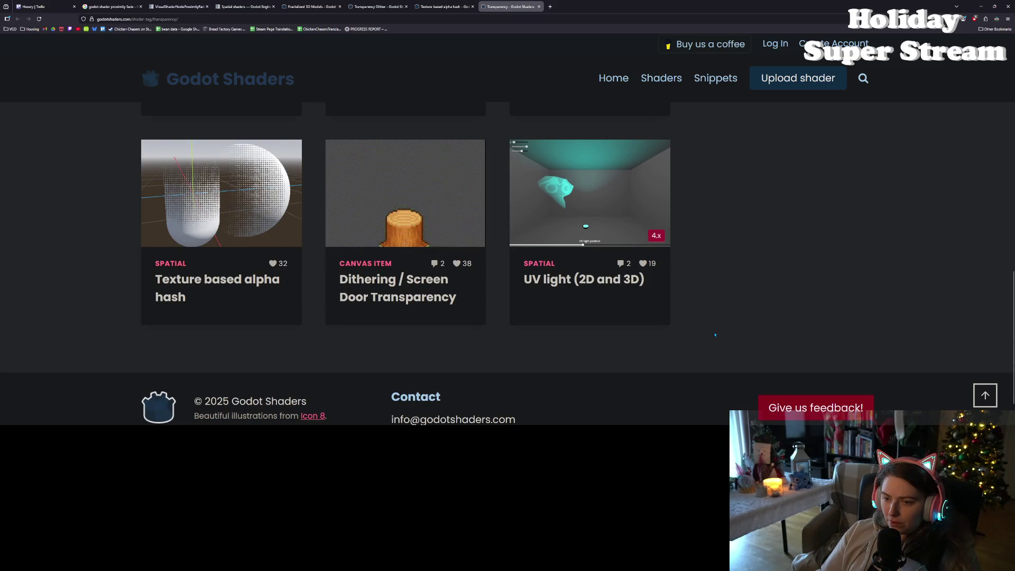
scroll(708, 333, "down", 1)
scroll(709, 333, "up", 2)
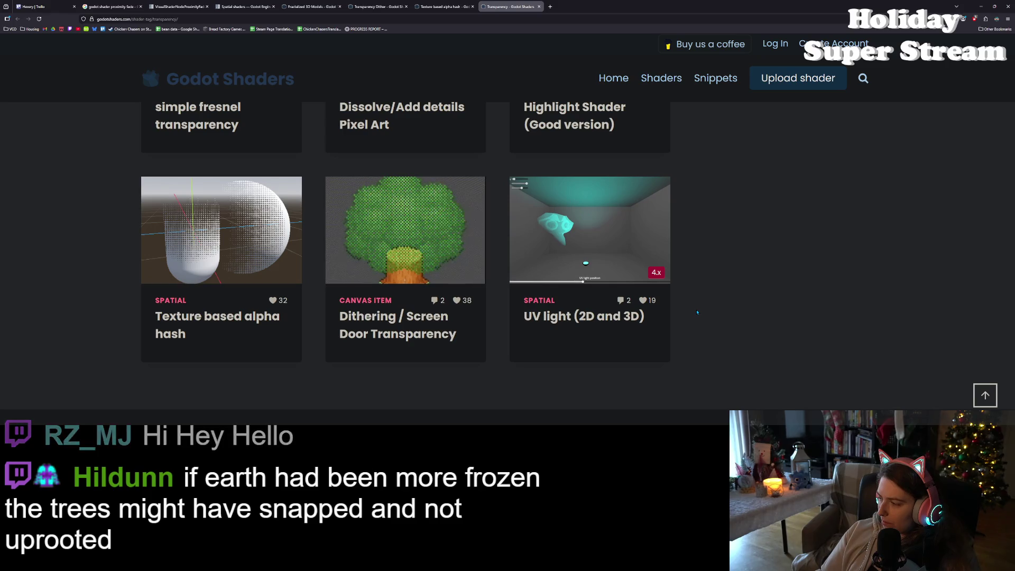
scroll(697, 315, "up", 3)
scroll(695, 318, "down", 3)
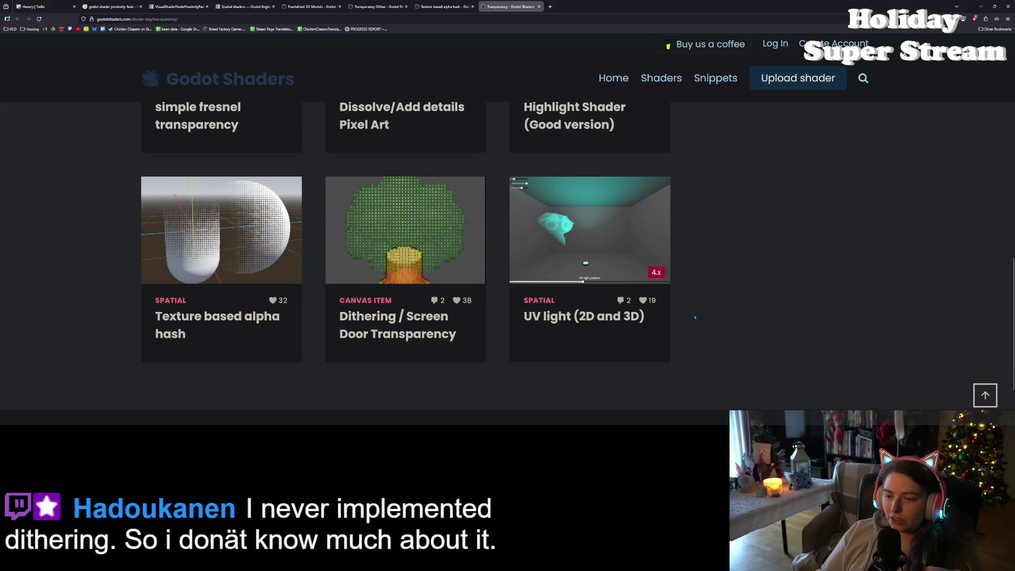
scroll(696, 318, "up", 3)
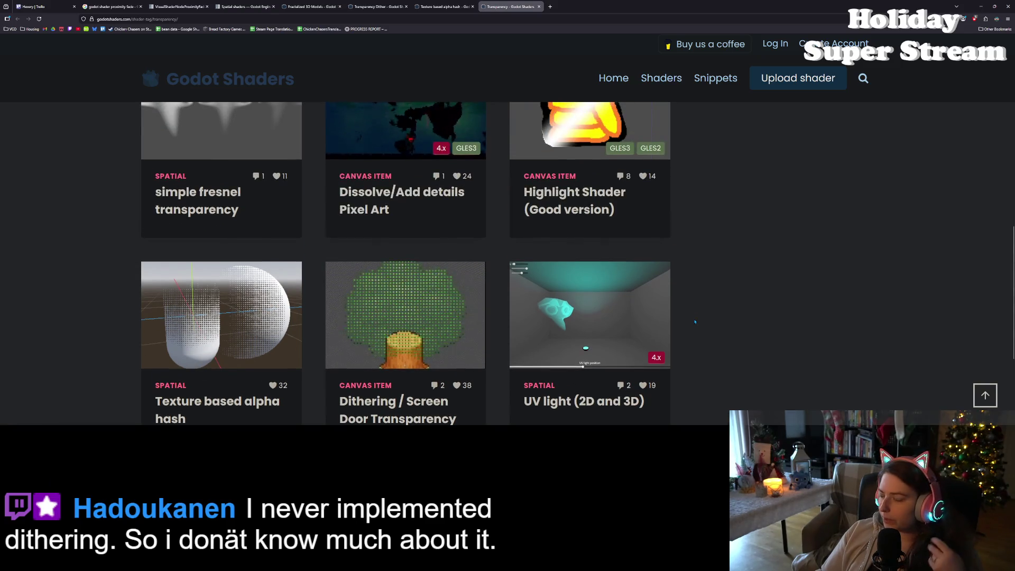
scroll(703, 334, "up", 3)
scroll(692, 333, "down", 2)
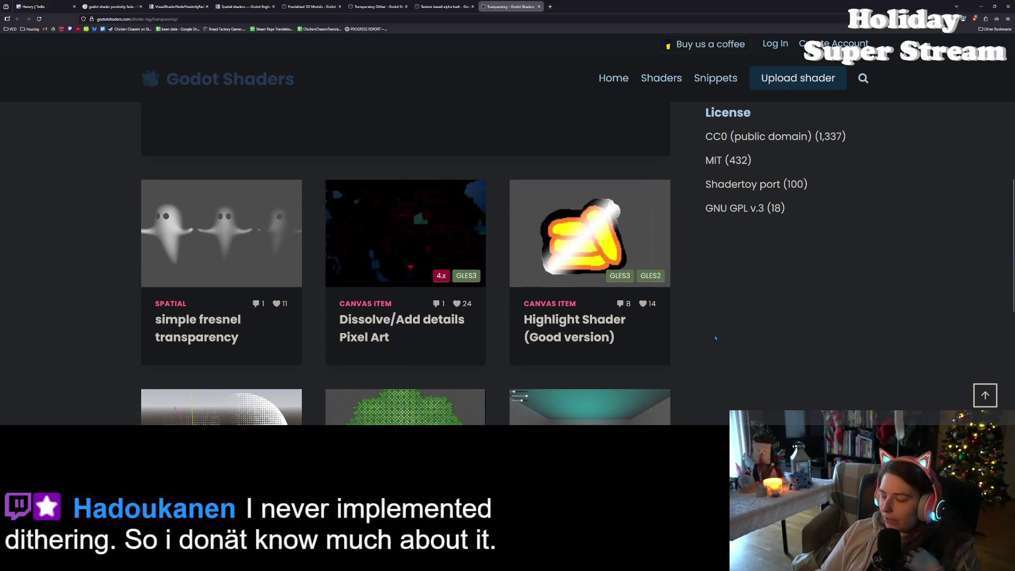
scroll(766, 359, "up", 5)
scroll(766, 359, "up", 3)
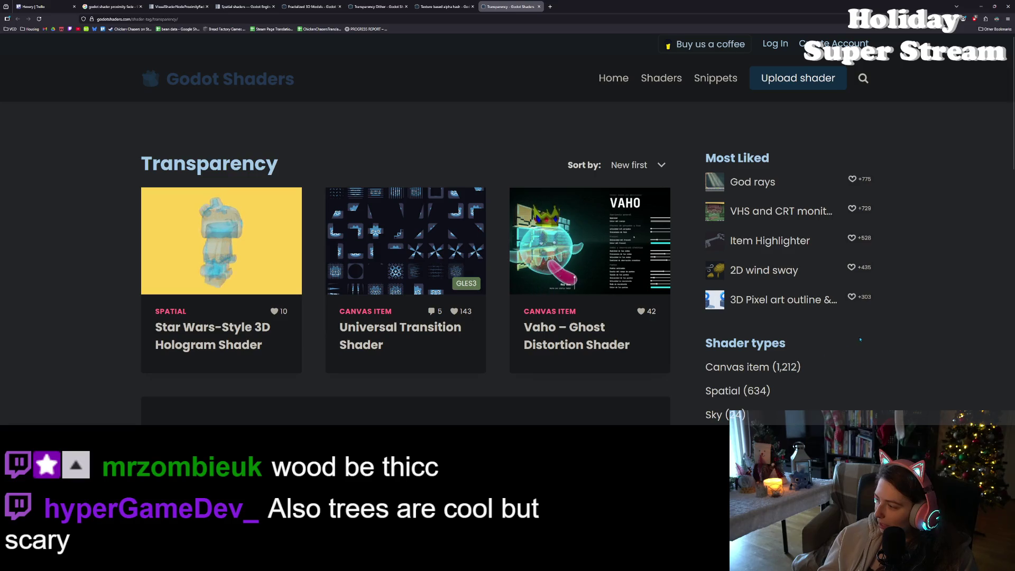
Glance over the Transparency listing, then return to the Texture based alpha hash shader tab
scroll(865, 346, "down", 1)
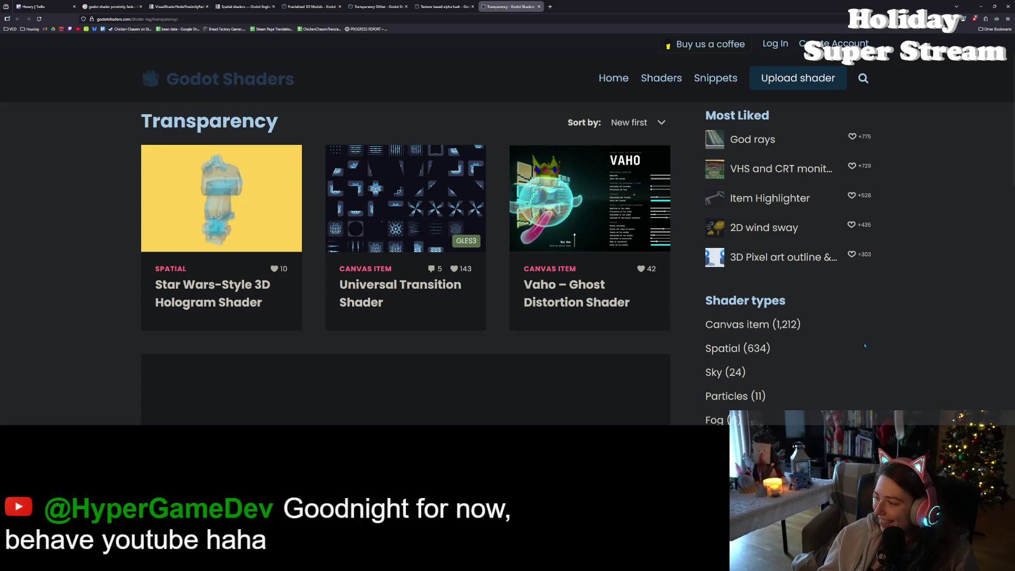
scroll(864, 344, "up", 1)
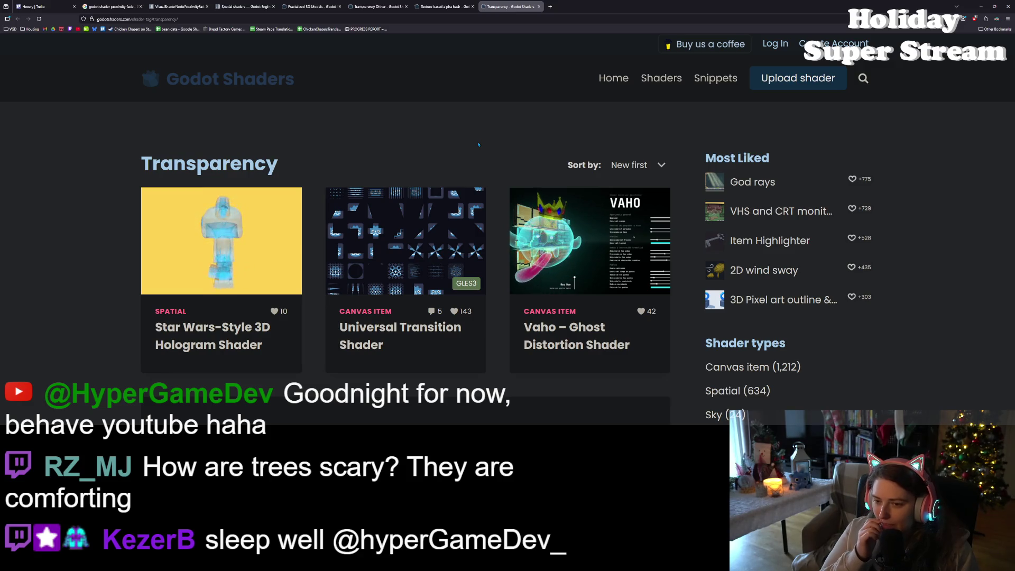
left_click(456, 5)
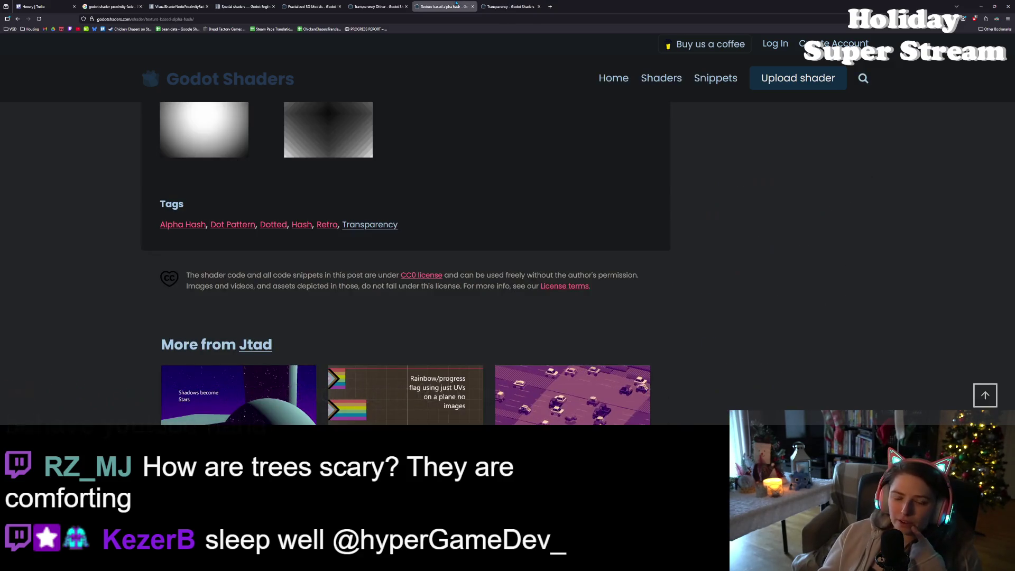
Reread the Transparency Dither description on Distance Fade and alpha, then return to Godot
key("ctrl+shift+Tab")
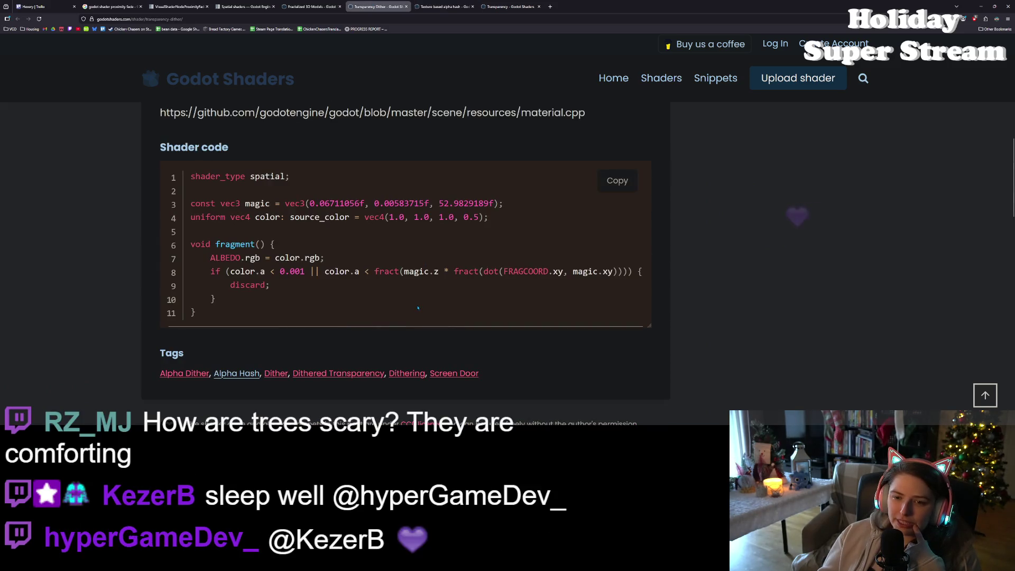
scroll(442, 295, "up", 4)
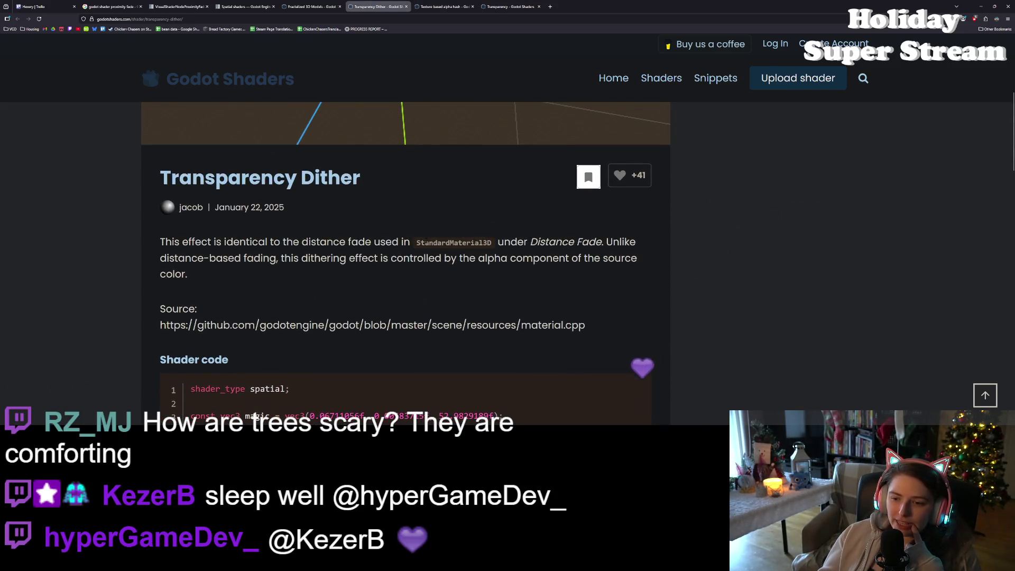
mouse_move(528, 242)
left_mouse_down()
mouse_move(606, 242)
mouse_move(596, 242)
left_mouse_up()
left_click(529, 242)
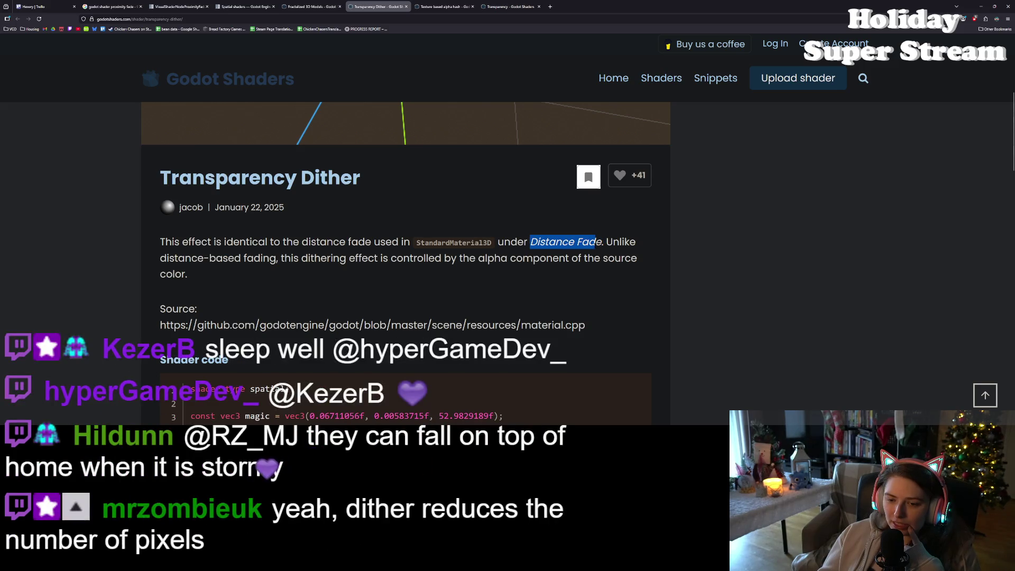
left_click_drag(484, 258, 626, 259)
left_click(626, 259)
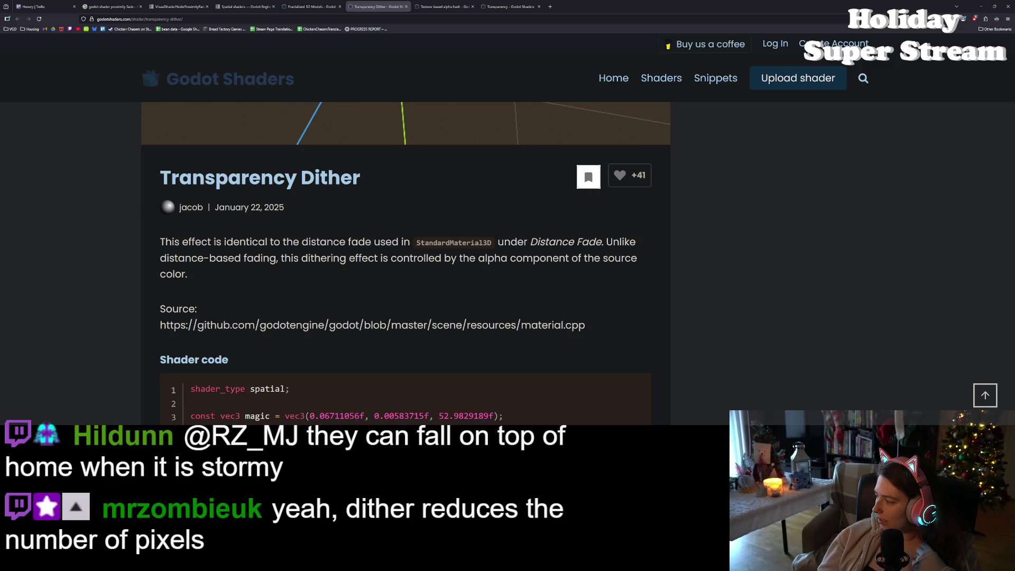
key("alt+Tab")
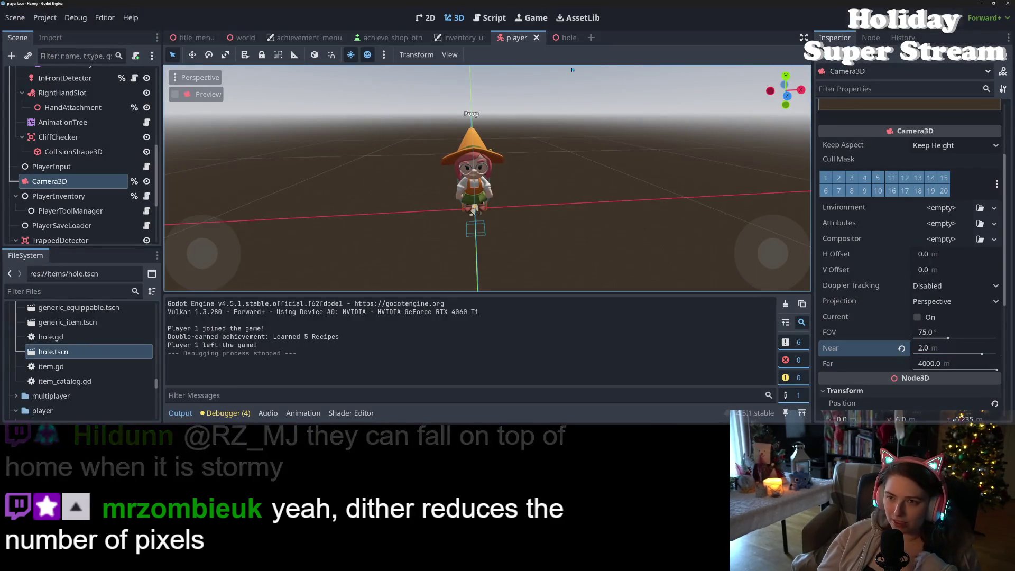
In the hole scene, give the mesh a new StandardMaterial3D as Surface Material Override 0
left_click(565, 38)
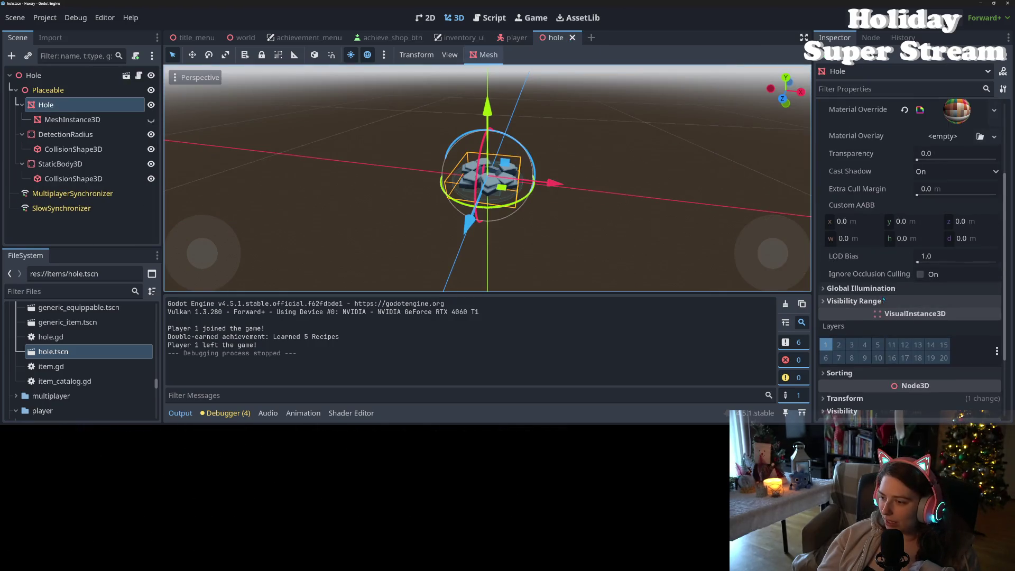
scroll(883, 300, "up", 3)
left_click(873, 166)
left_click(994, 180)
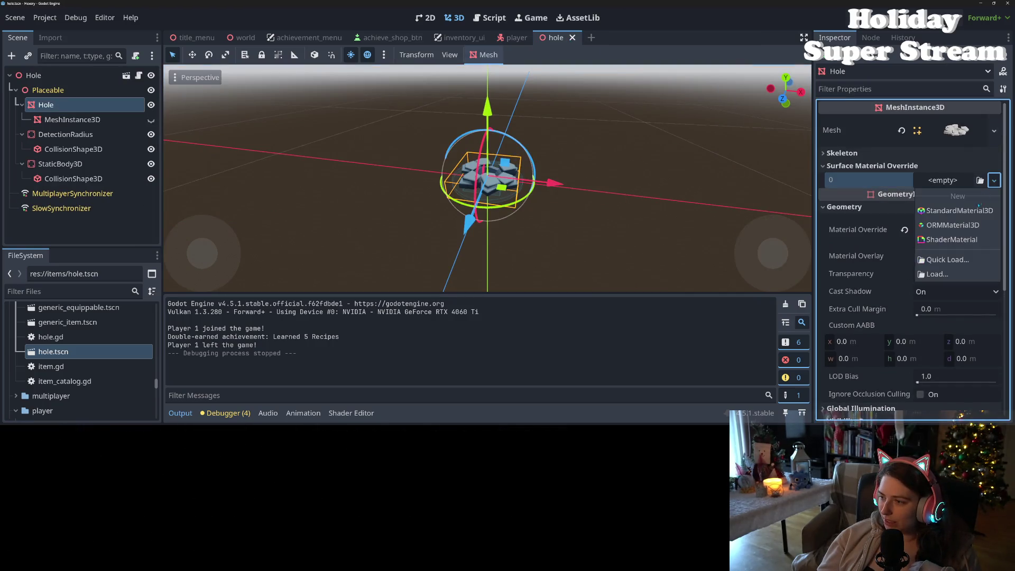
left_click(960, 211)
Set the new material's Distance Fade mode to ObjectDither
scroll(902, 313, "down", 5)
scroll(902, 312, "down", 5)
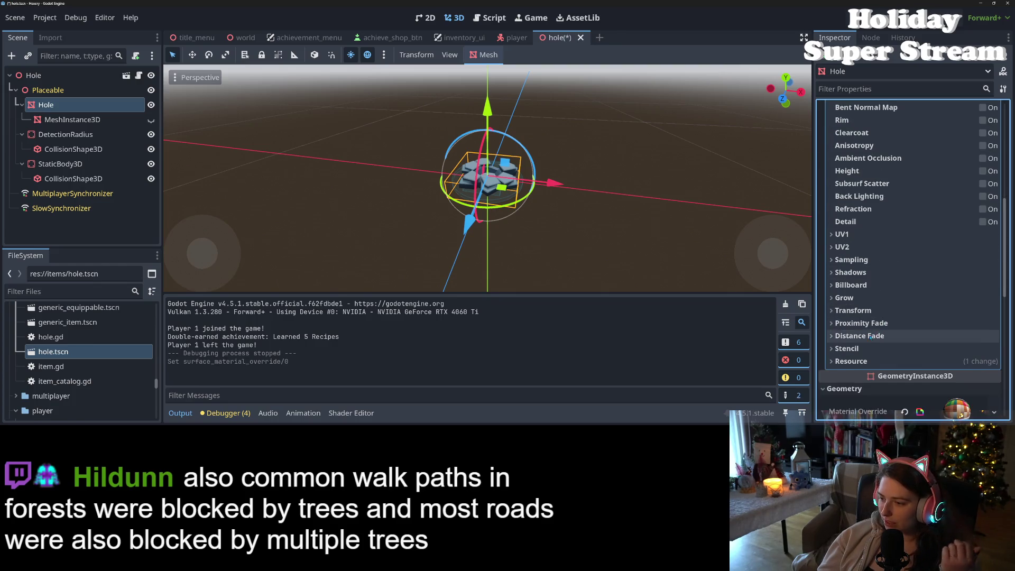
left_click(871, 336)
left_click(957, 351)
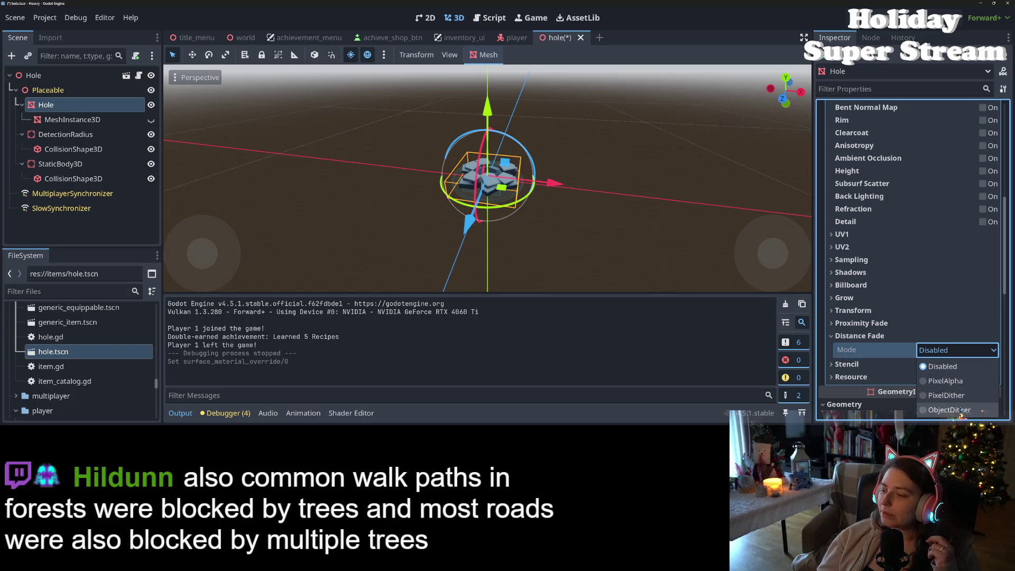
left_click(961, 411)
scroll(881, 353, "down", 3)
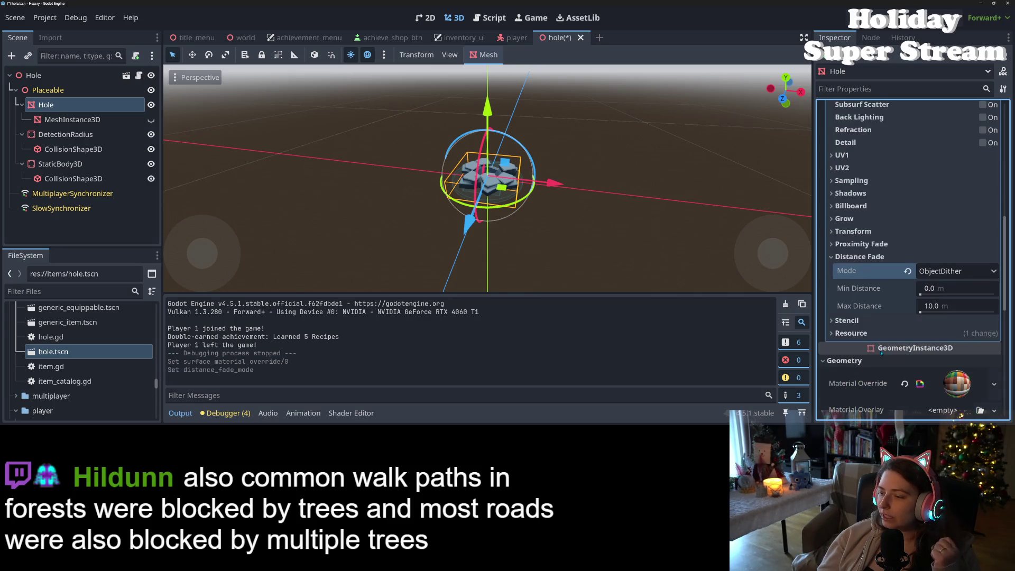
left_click(942, 289)
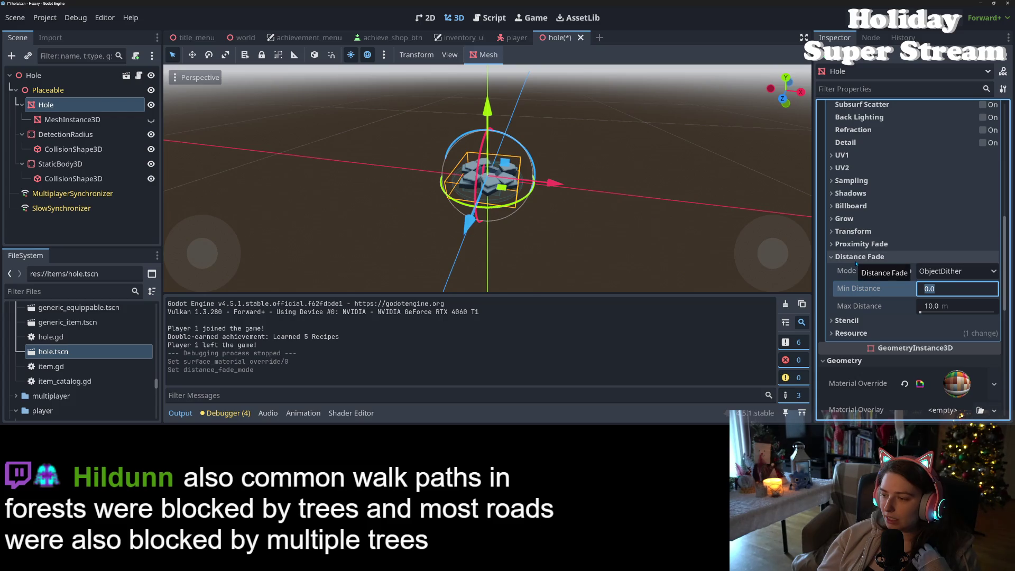
mouse_move(847, 271)
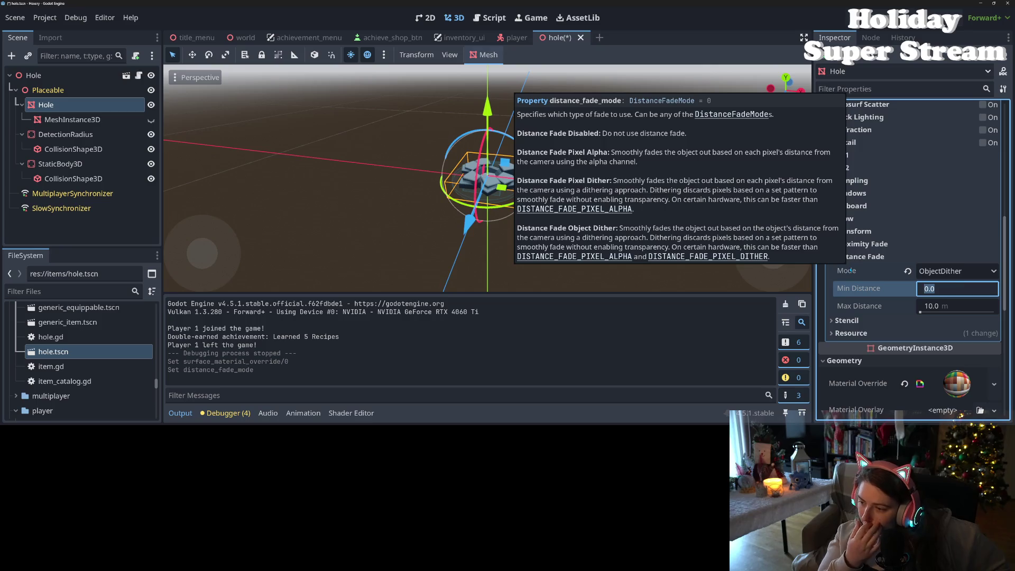
Enter 3 as the hole material's Distance Fade Min Distance
left_click(943, 290)
double_click(943, 290)
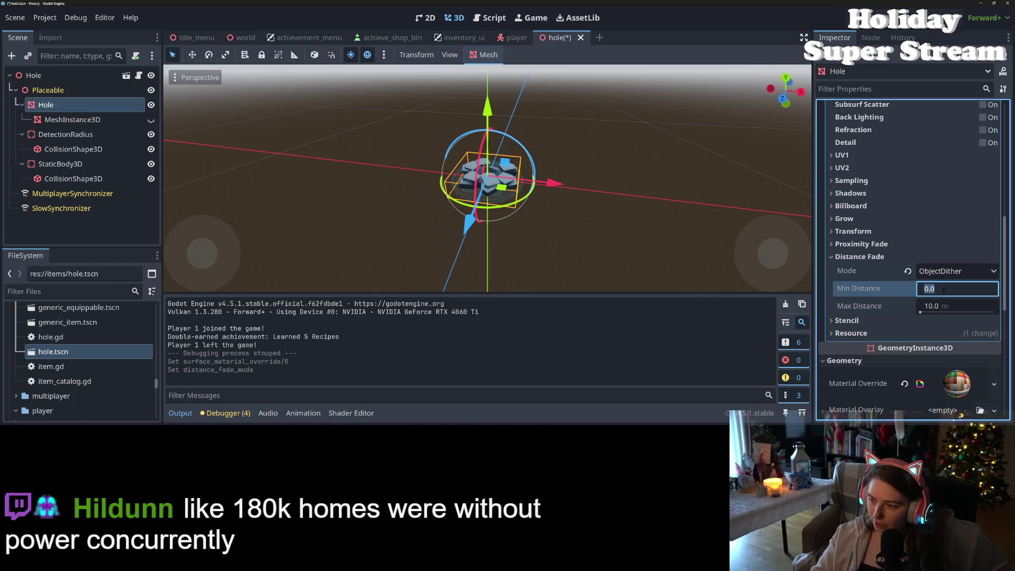
type("3")
key("Return")
scroll(510, 180, "up", 5)
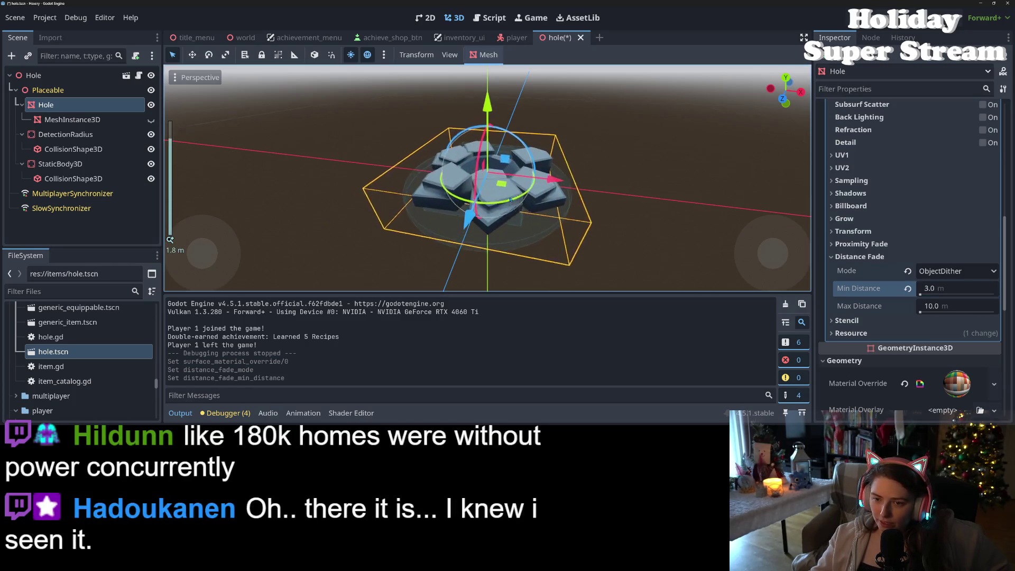
scroll(506, 226, "down", 4)
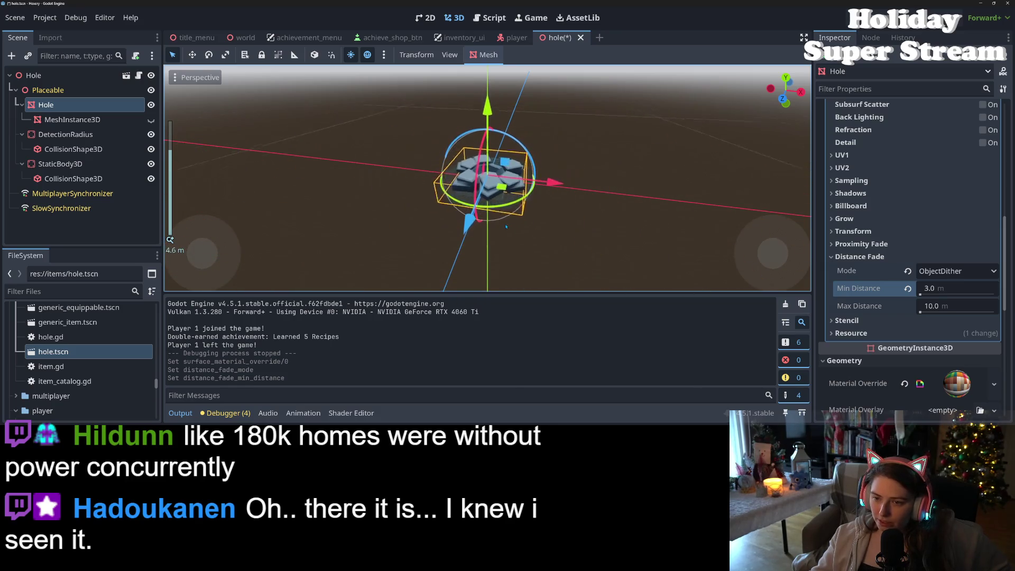
scroll(935, 256, "up", 10)
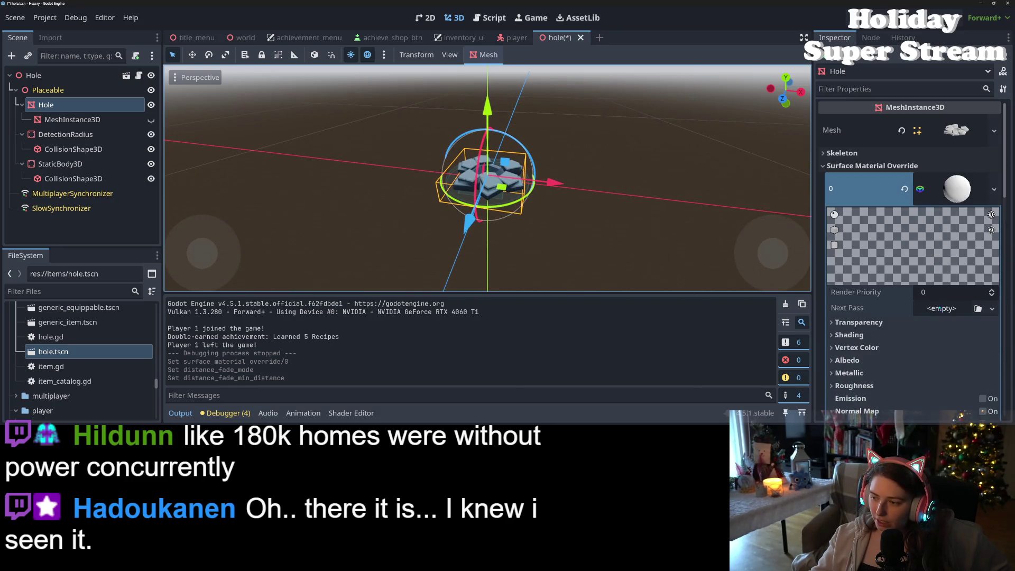
Set the material's Render Priority to 5
left_click(943, 292)
type("5")
key("Return")
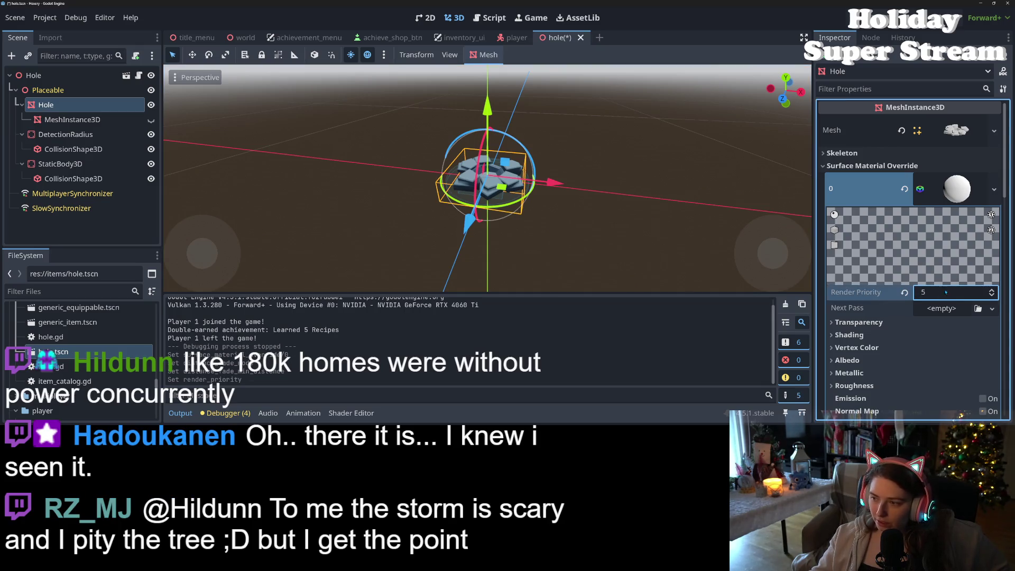
Clear the mesh's geometry Material Override and hide the bottom panel to enlarge the viewport
scroll(873, 221, "down", 15)
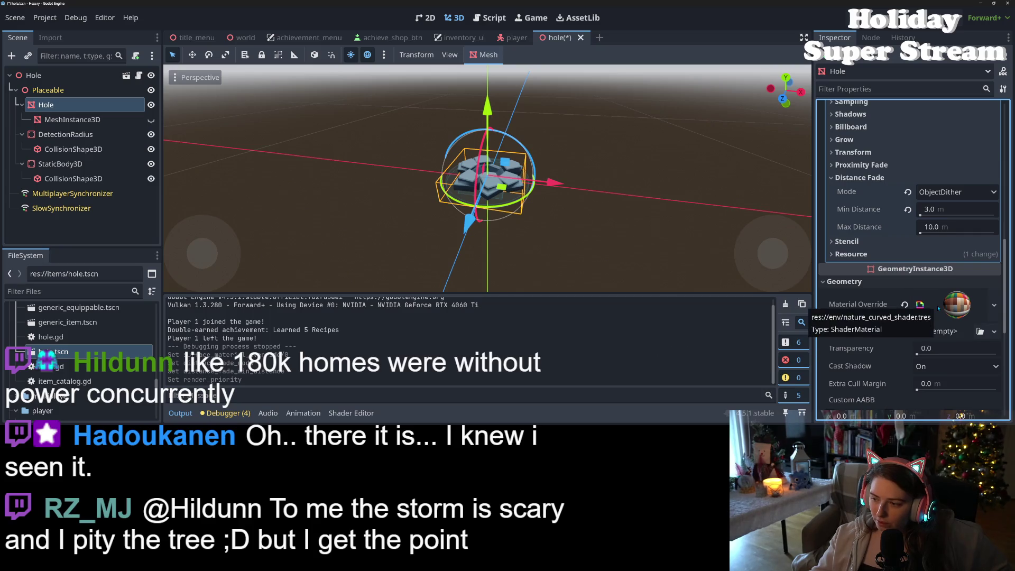
left_click(905, 304)
scroll(472, 243, "up", 2)
scroll(476, 243, "down", 5)
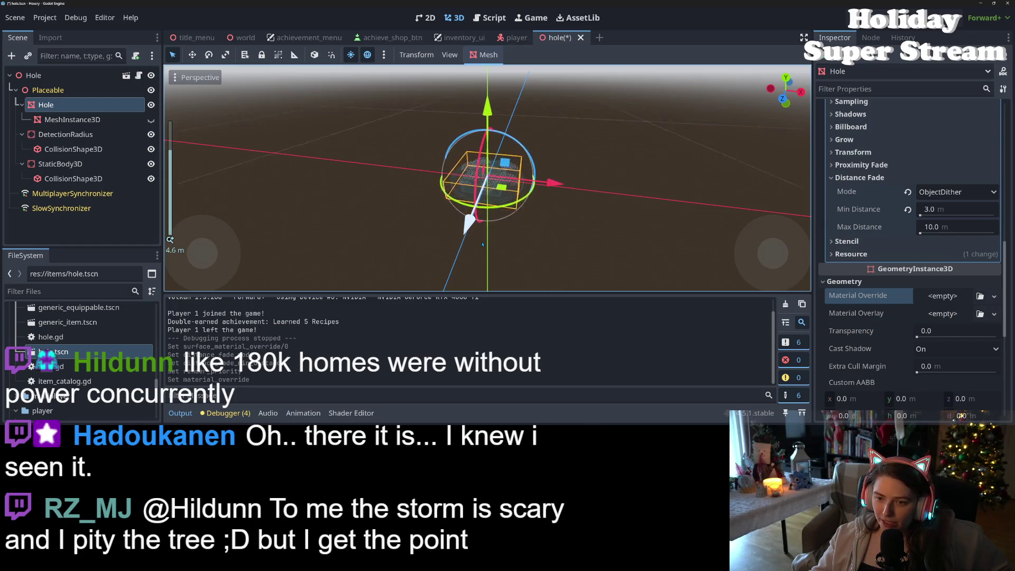
scroll(482, 244, "down", 5)
scroll(485, 244, "up", 10)
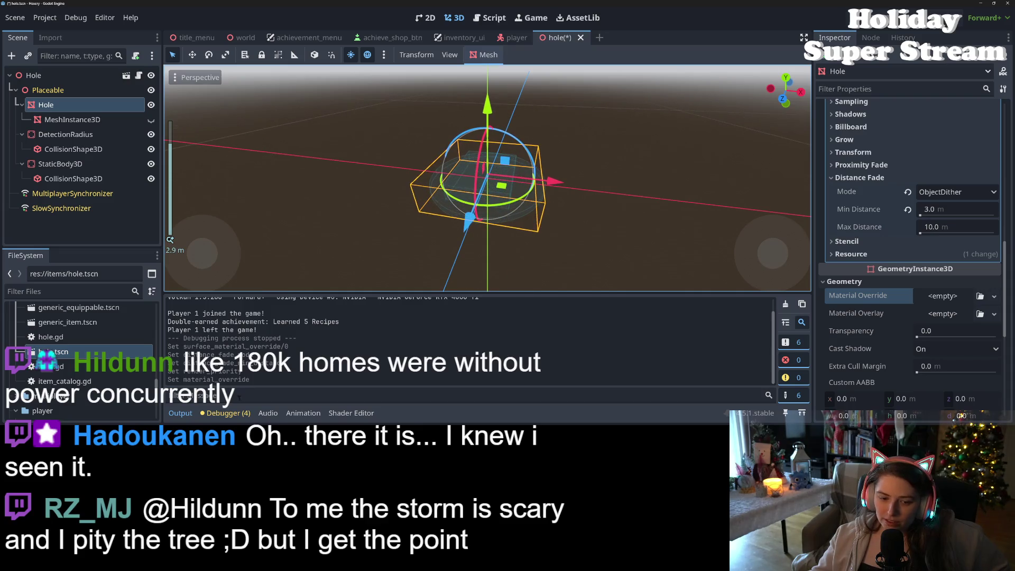
left_click(225, 413)
left_click(224, 413)
Set the Min Distance to 2 m
scroll(441, 380, "down", 7)
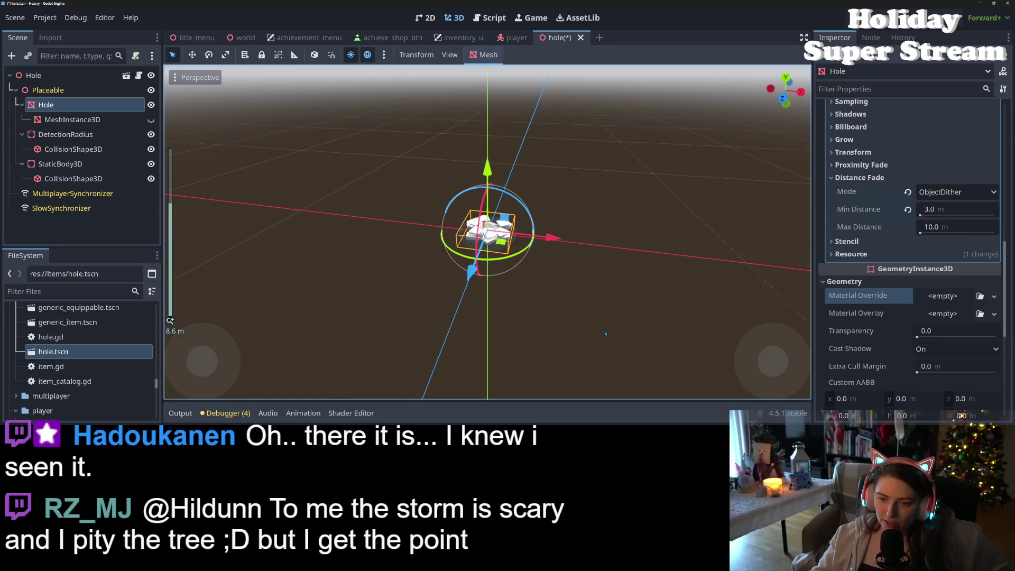
scroll(606, 334, "up", 9)
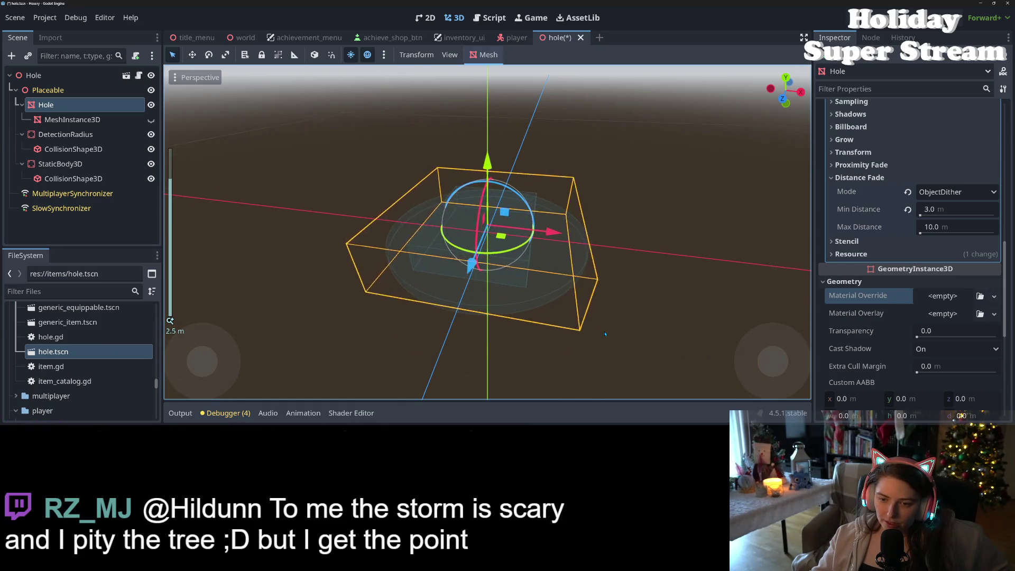
scroll(605, 334, "down", 5)
scroll(605, 334, "up", 3)
scroll(605, 334, "down", 5)
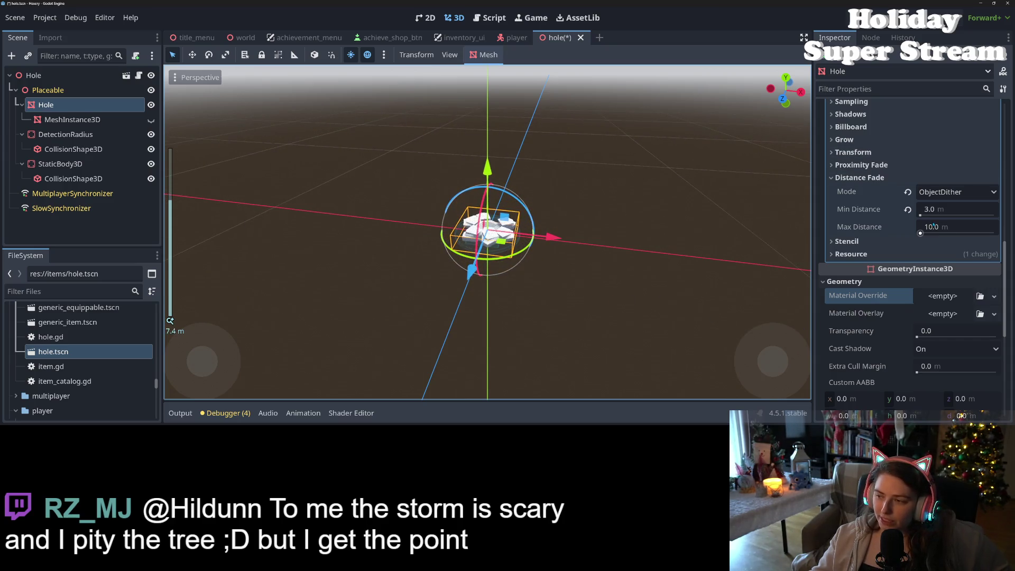
left_click(940, 208)
type("2")
key("Return")
Remove the Surface Material Override and pick an existing material for the Material Override
scroll(562, 291, "up", 6)
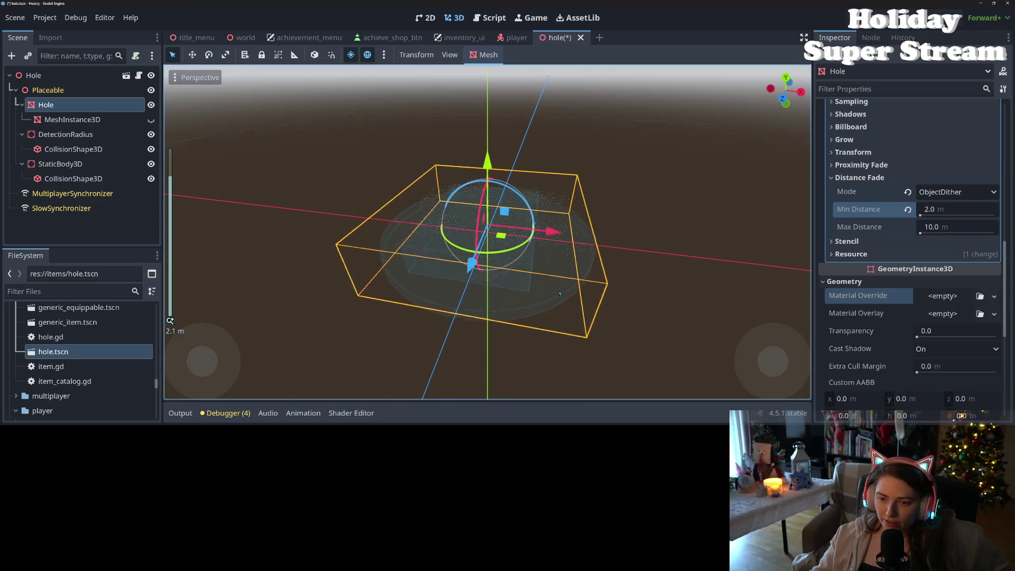
scroll(561, 293, "down", 5)
scroll(556, 297, "down", 6)
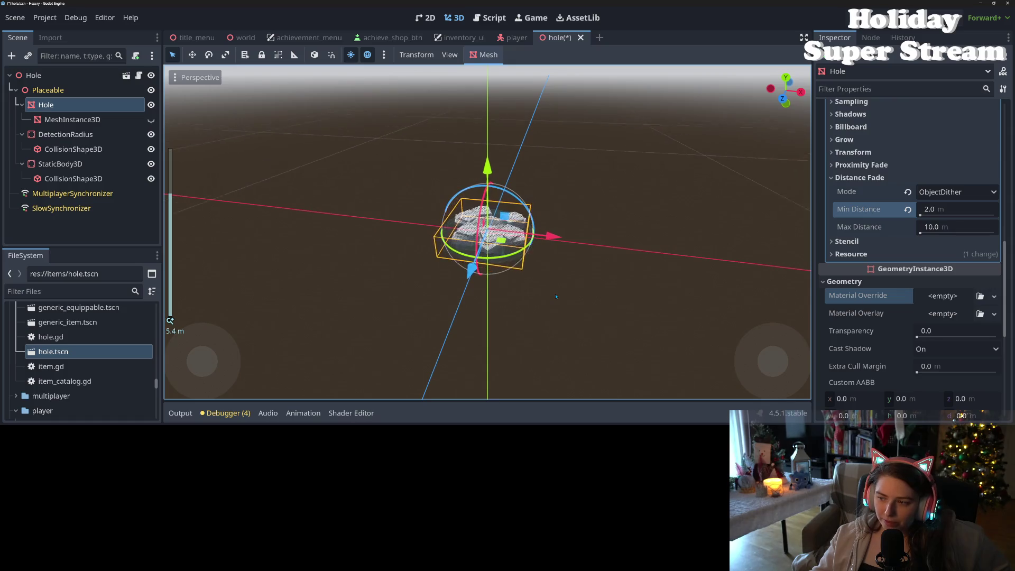
scroll(556, 297, "up", 10)
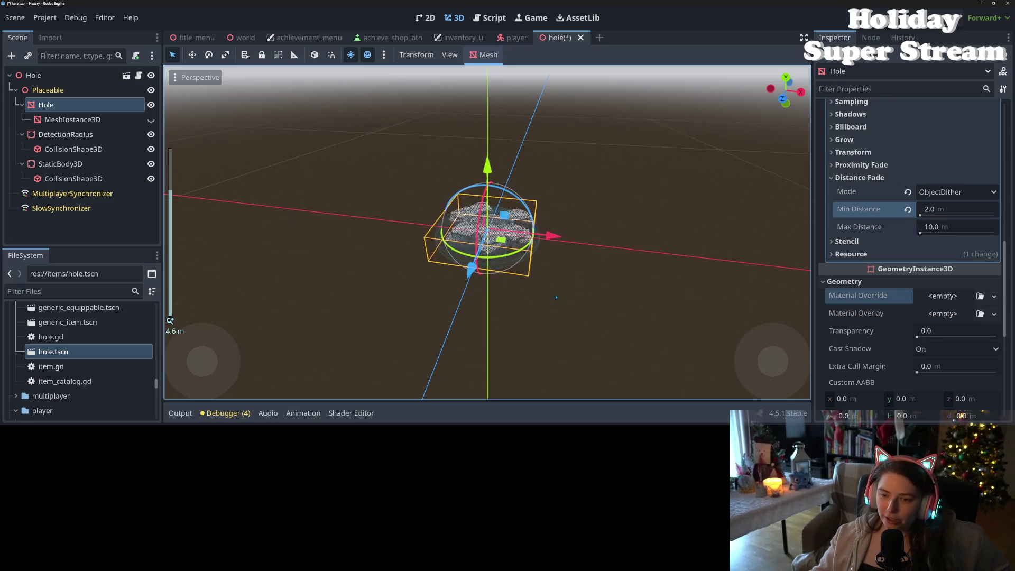
scroll(868, 239, "up", 8)
scroll(867, 239, "up", 3)
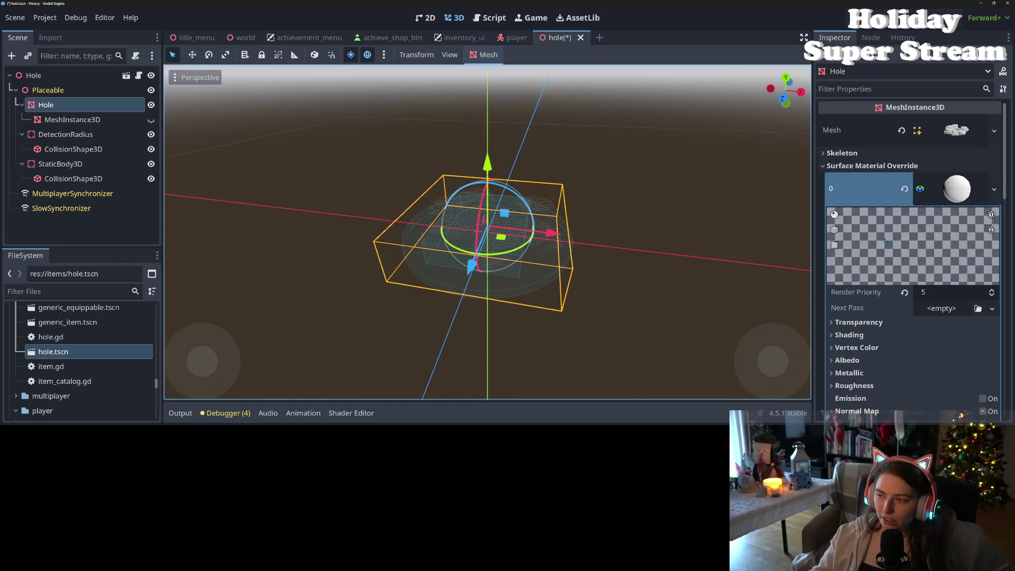
left_click(904, 189)
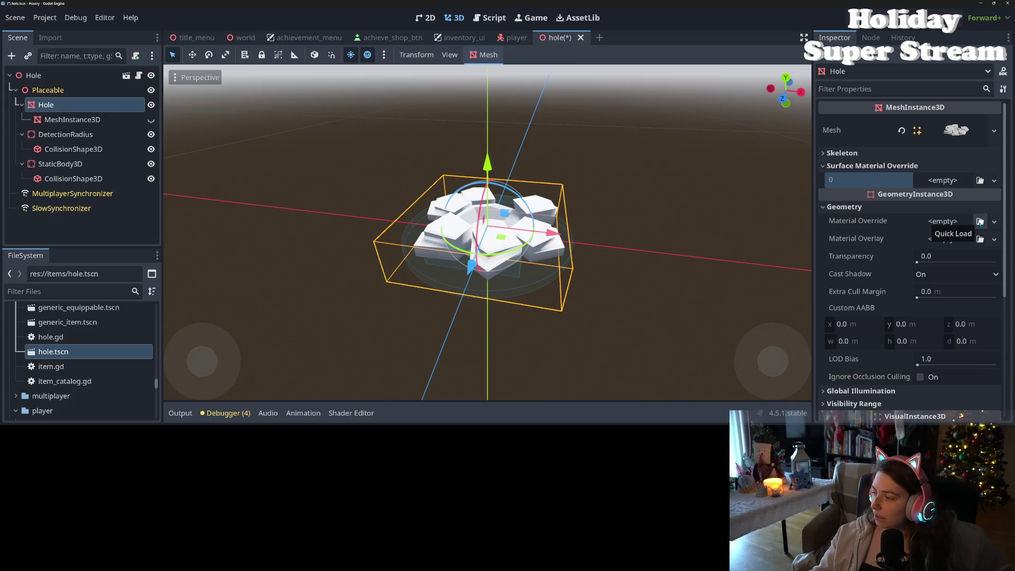
left_click(980, 222)
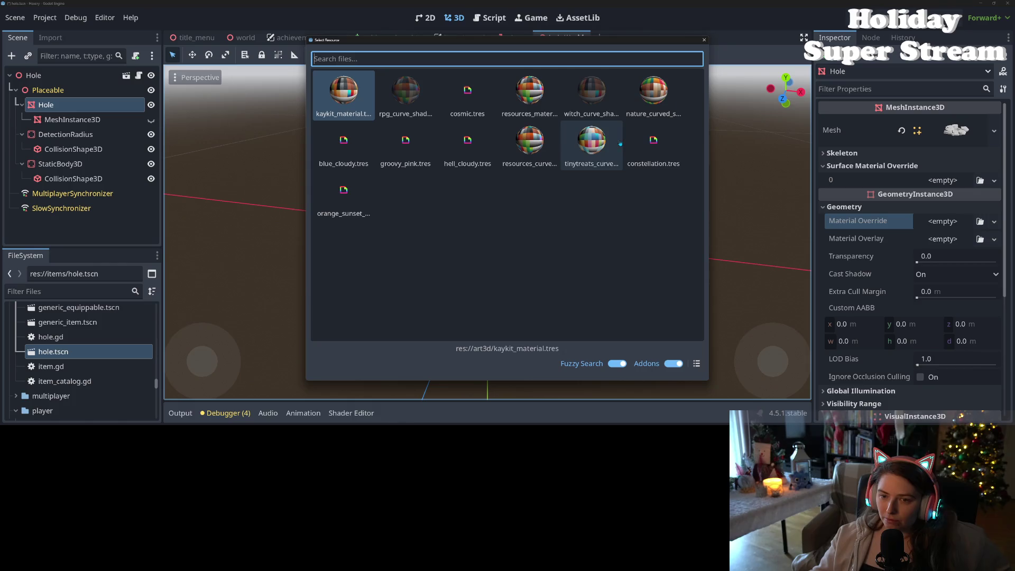
Apply the nature_curved material as the hole mesh's Material Override
double_click(667, 95)
scroll(630, 258, "down", 5)
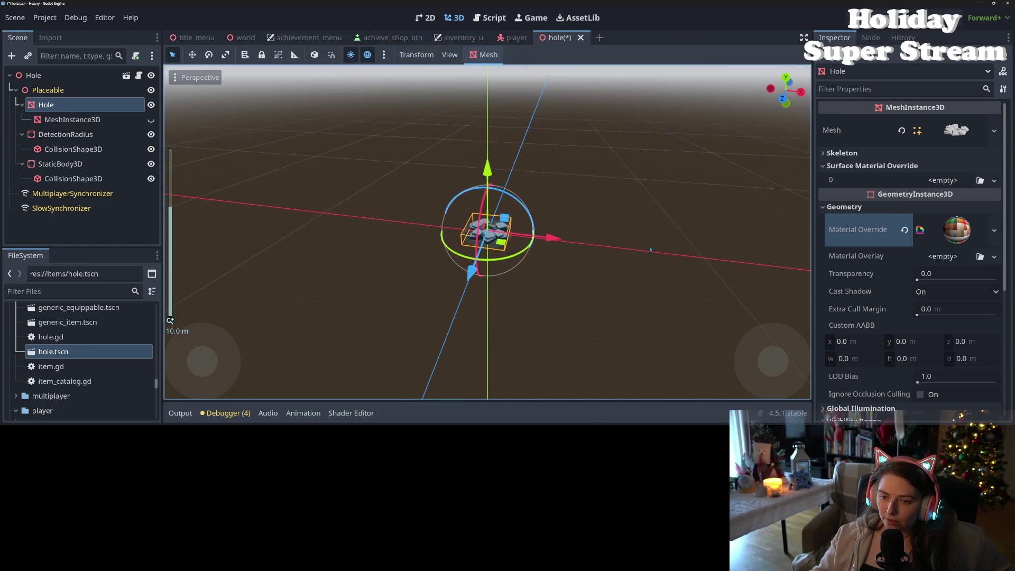
scroll(626, 254, "up", 10)
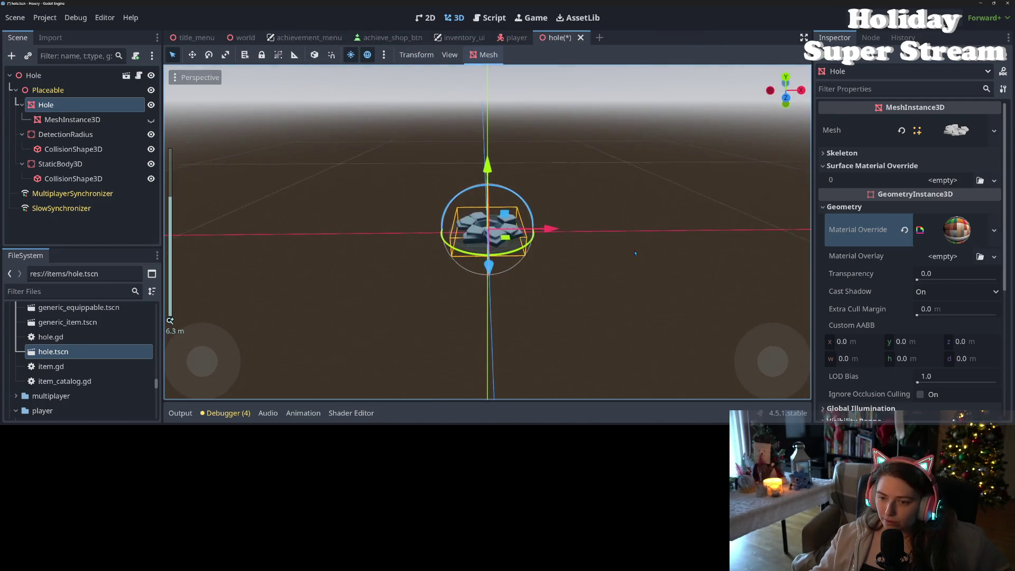
scroll(626, 255, "down", 6)
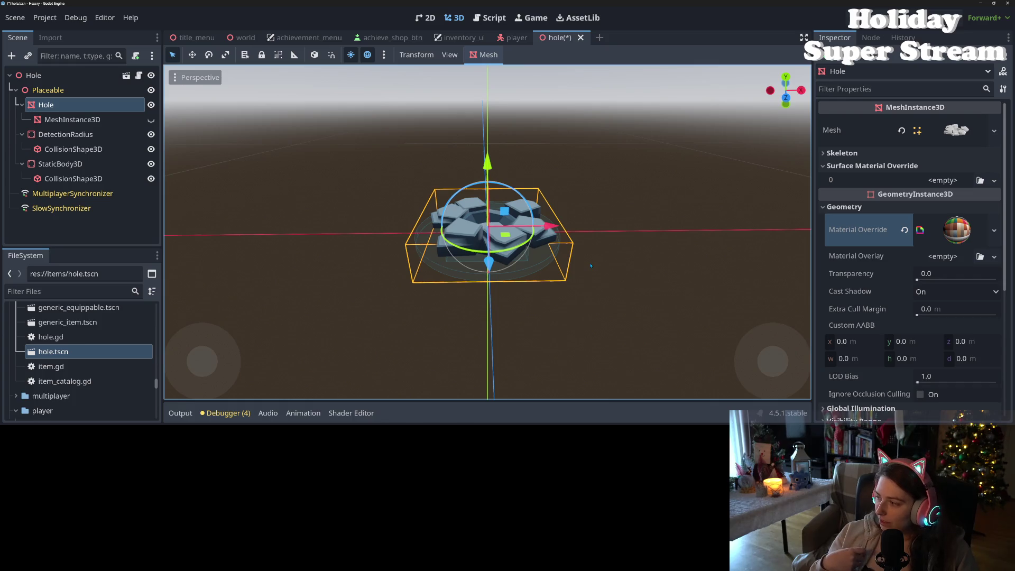
Save the hole scene and show the shader code panel, viewing the hole from above
key("ctrl+s")
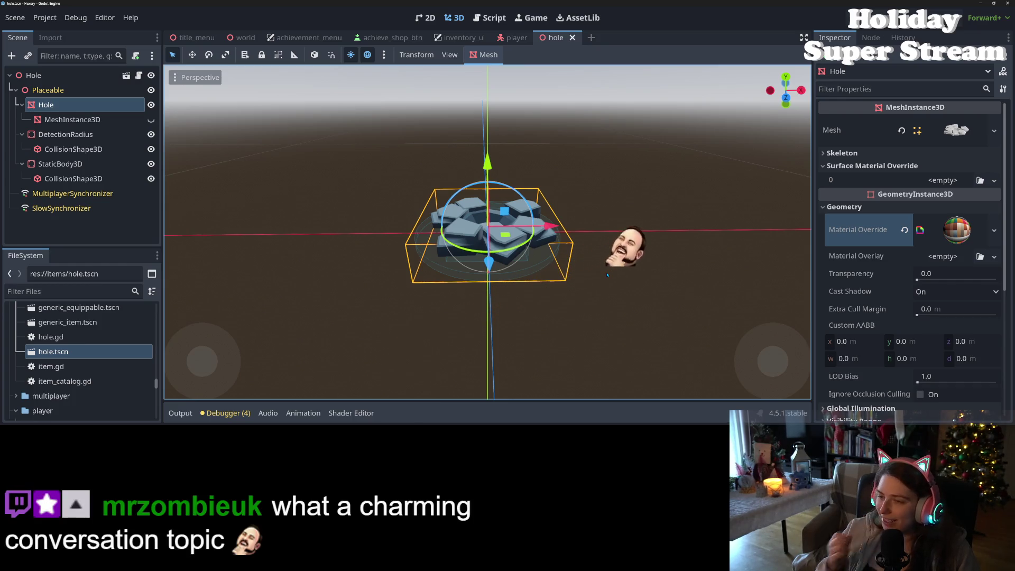
left_click_drag(607, 274, 370, 391)
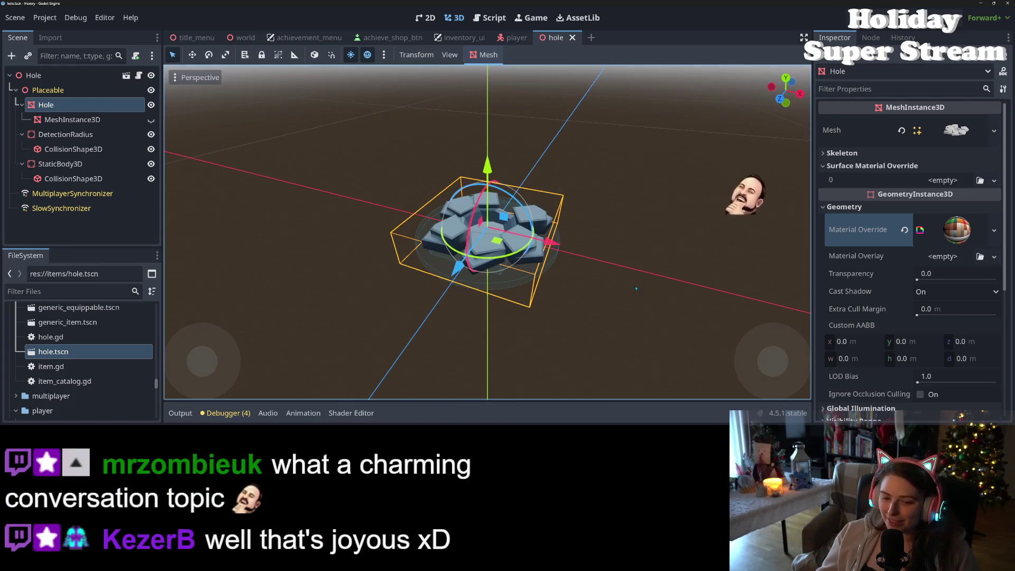
left_click(352, 413)
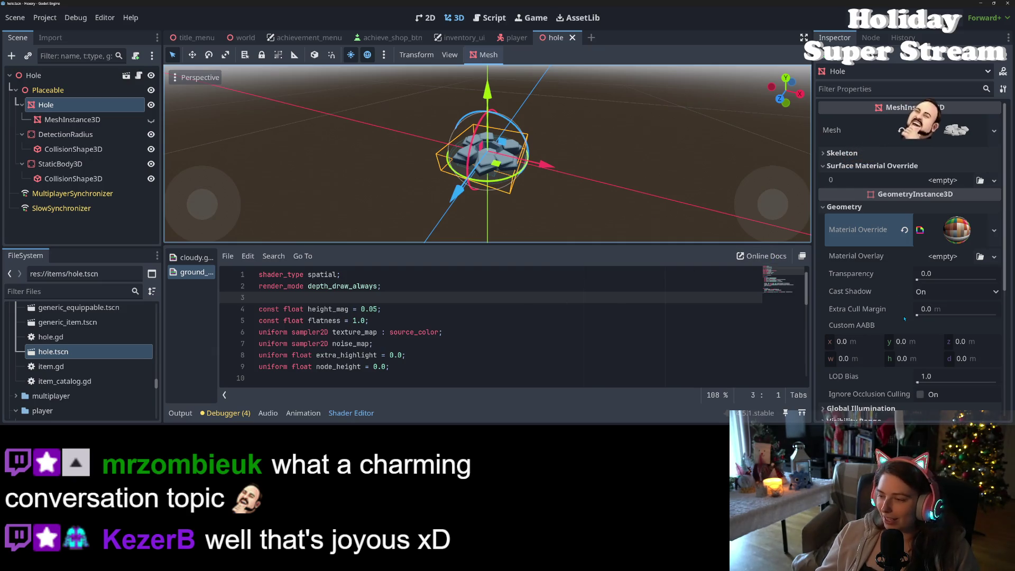
Compare with the browser's dither page, enlarge the shader code area, then return to the browser
scroll(512, 325, "down", 7)
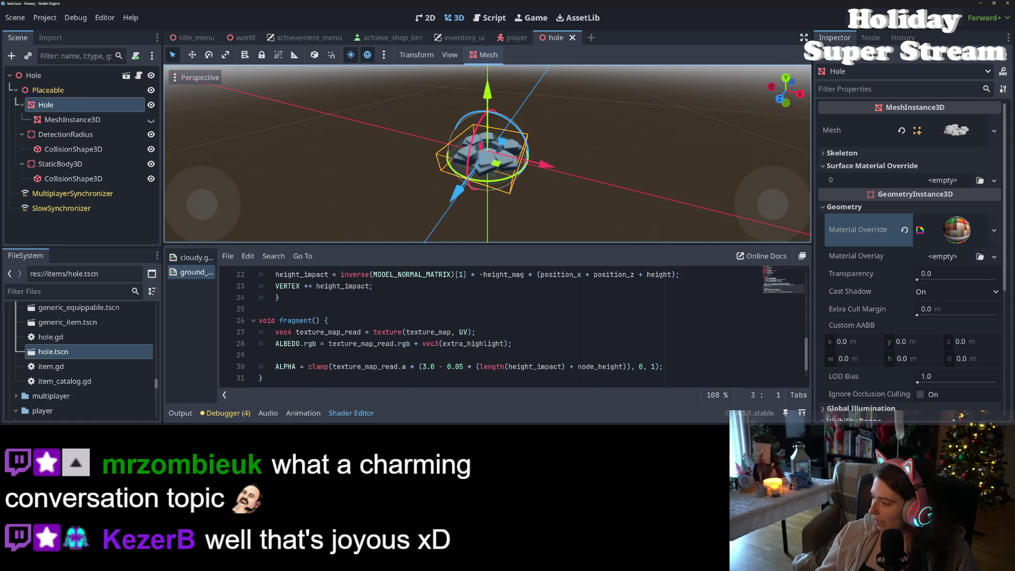
key("alt+Tab")
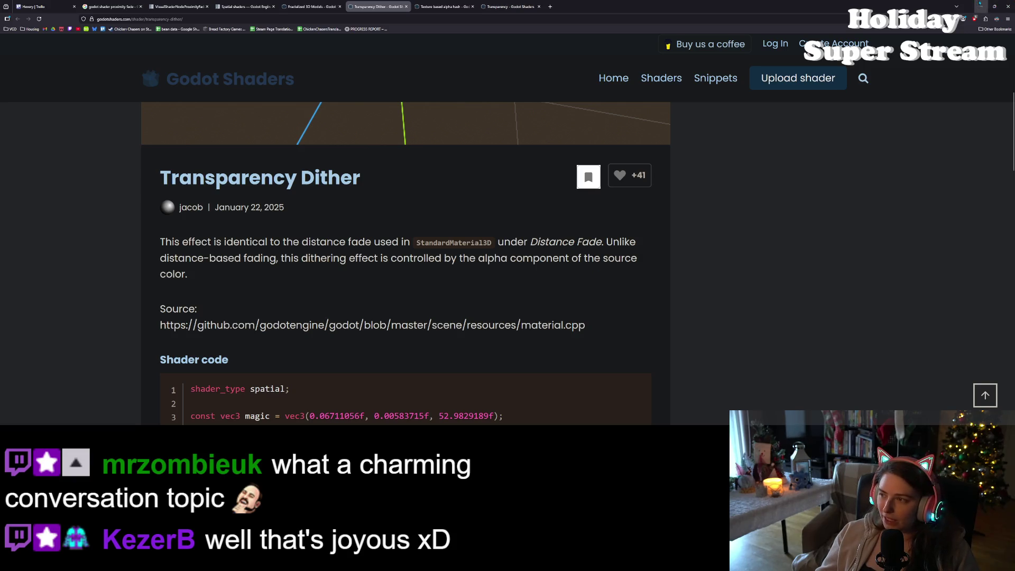
key("alt+Tab")
left_click_drag(518, 245, 518, 87)
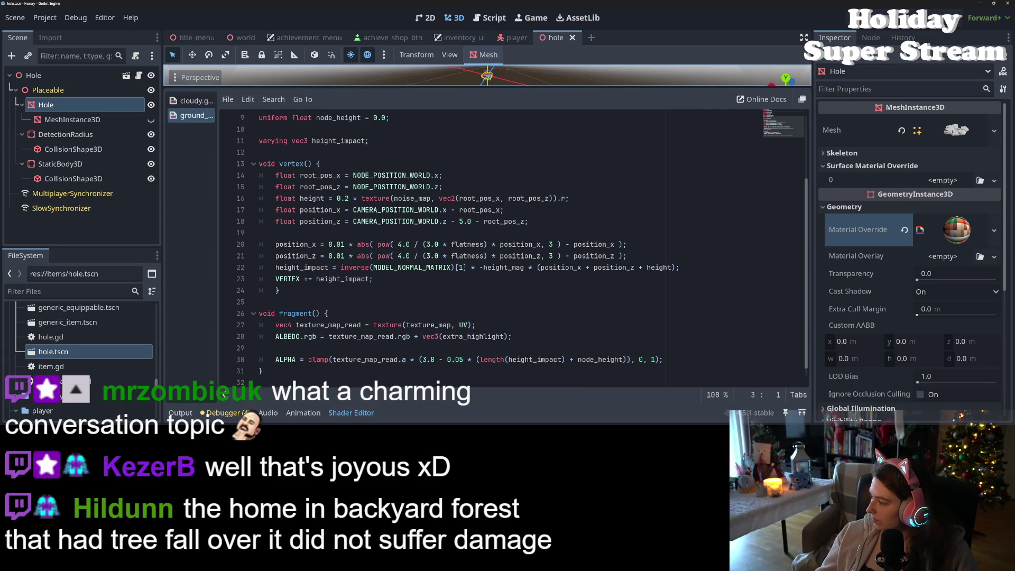
key("alt+Tab")
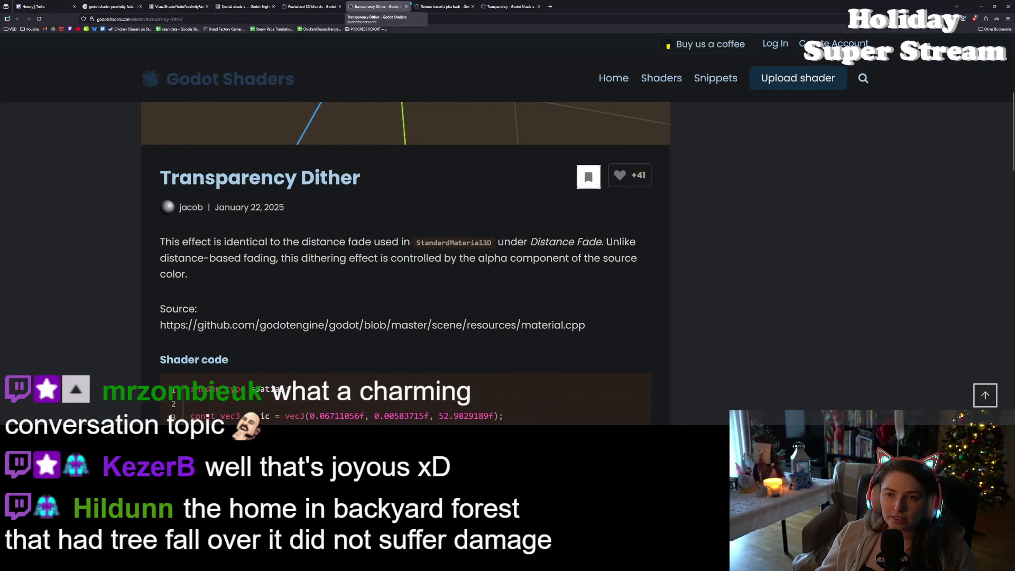
Search the Spatial shaders reference for 'distance' and select the ATTENUATION entries
left_click(243, 6)
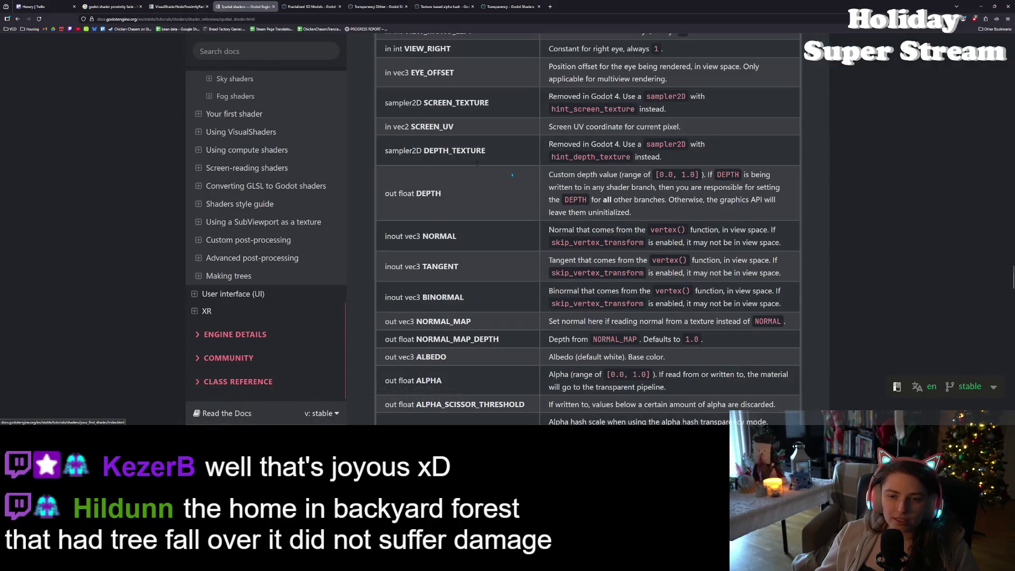
key("ctrl+f")
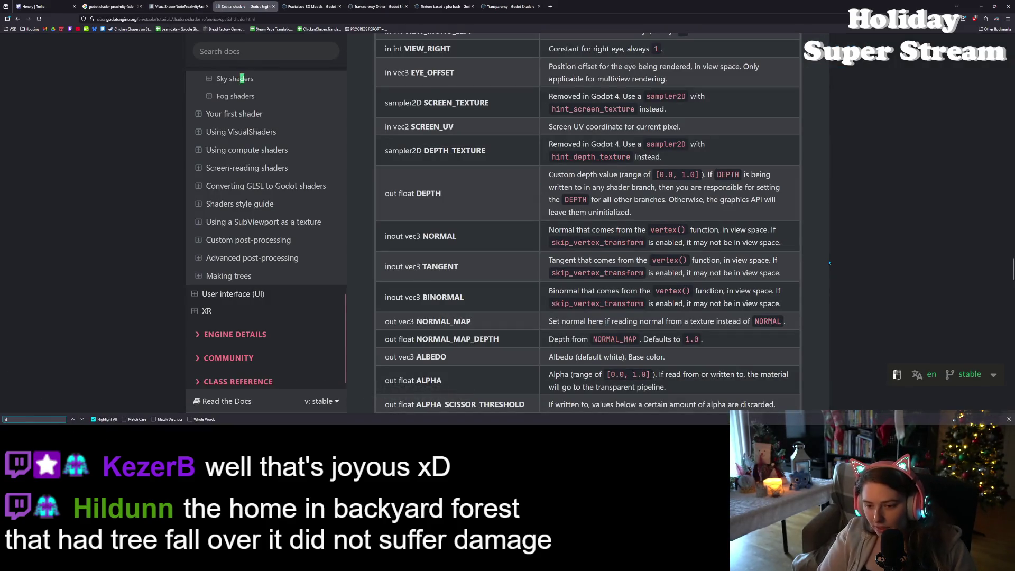
type("distance")
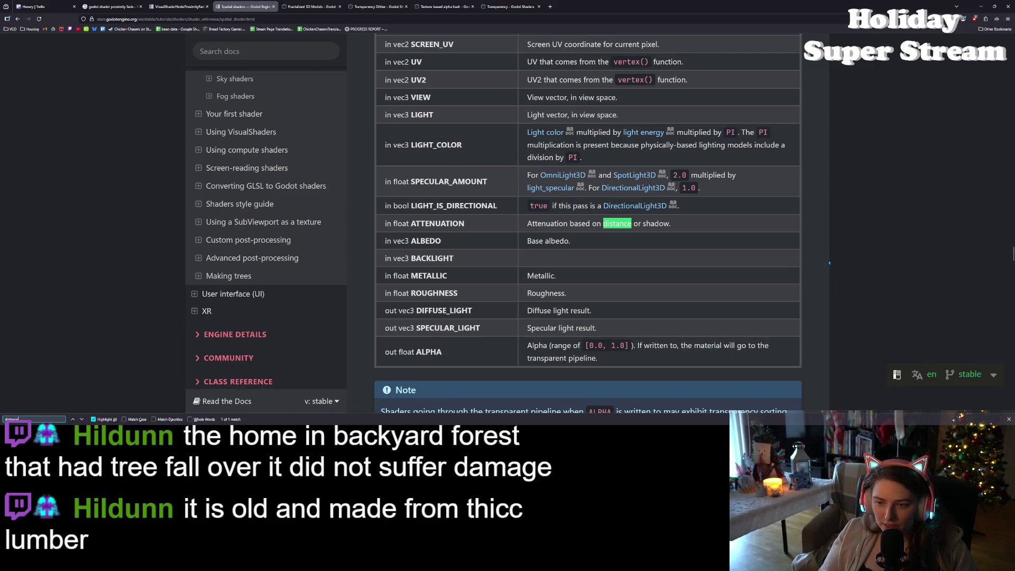
double_click(433, 224)
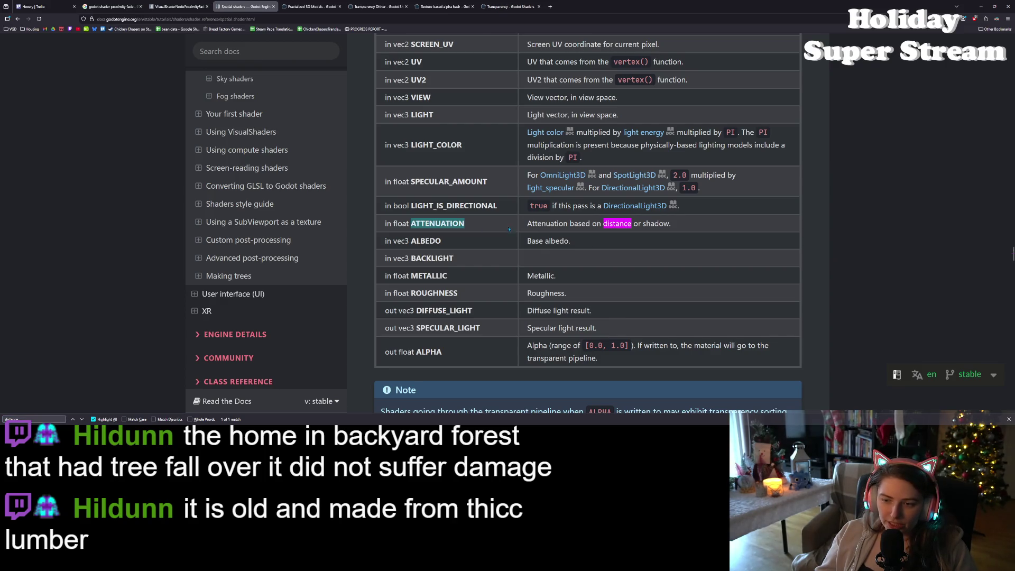
double_click(561, 223)
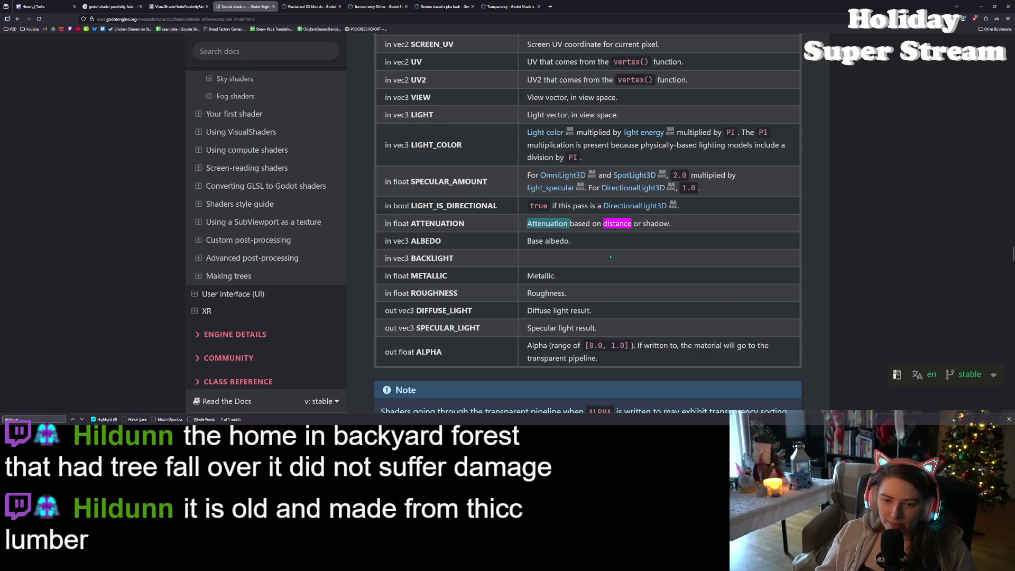
Read the transparent pipeline note and open its transparency sorting link in a new tab
scroll(614, 274, "up", 1)
scroll(614, 274, "down", 2)
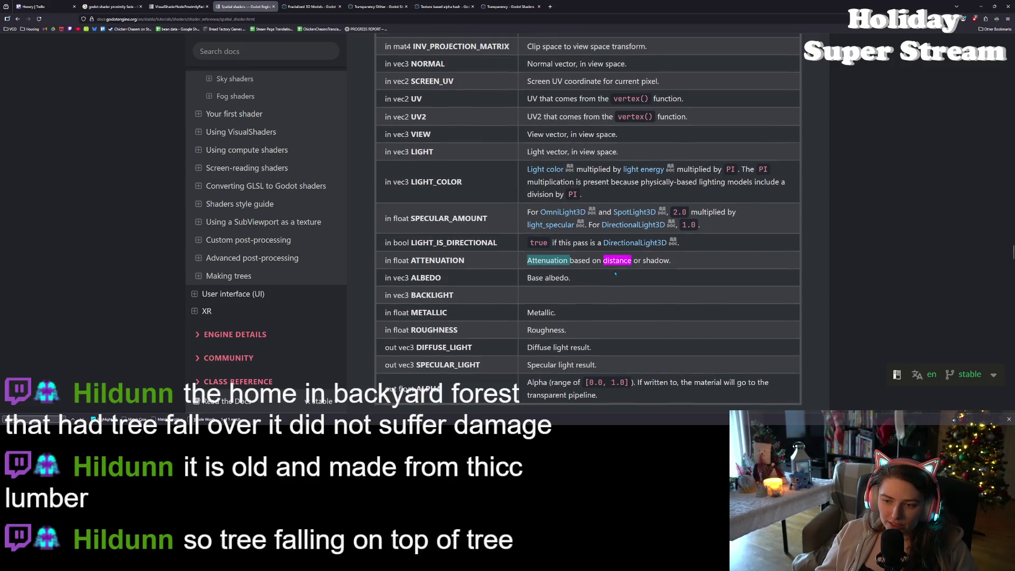
scroll(616, 274, "down", 2)
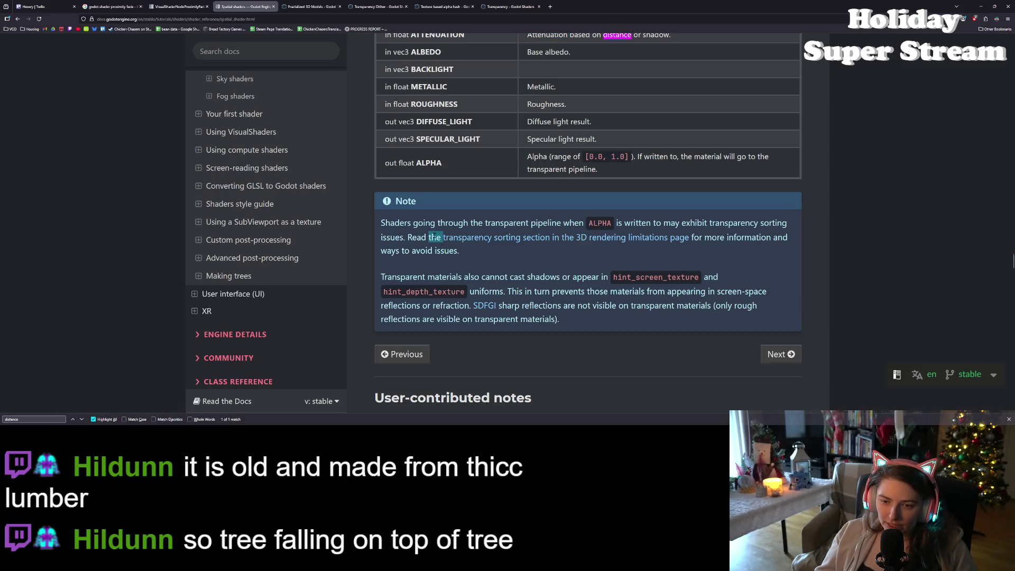
mouse_move(413, 222)
left_mouse_down()
mouse_move(735, 226)
mouse_move(695, 226)
mouse_move(792, 237)
mouse_move(409, 239)
left_mouse_up()
left_click(409, 239)
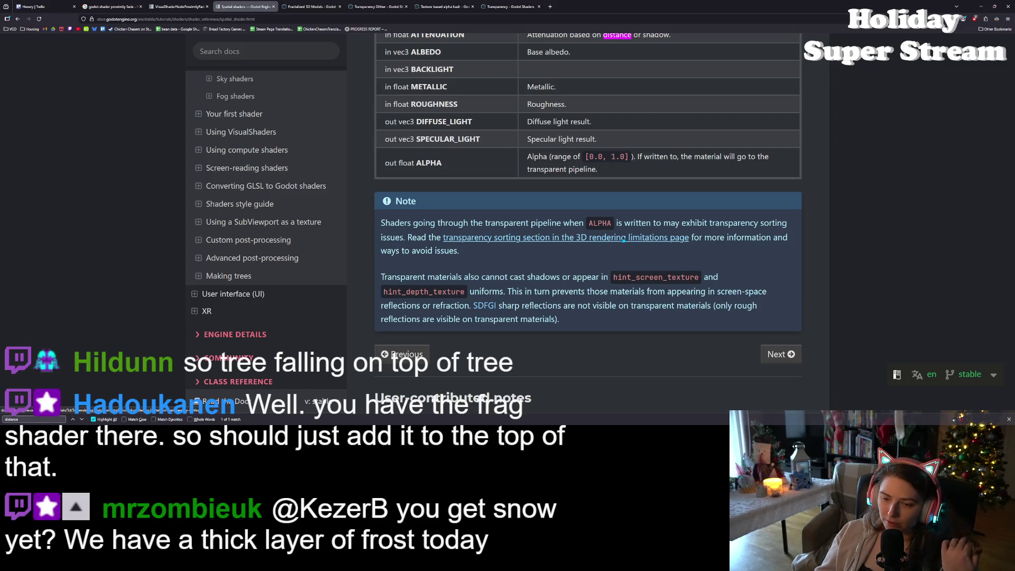
middle_click(624, 240)
key("ctrl+Tab")
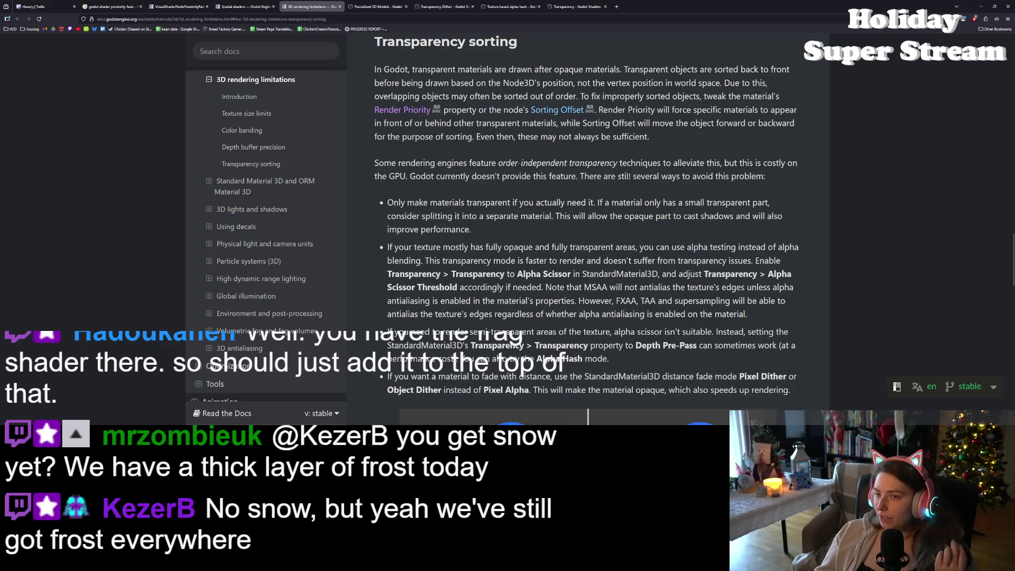
Read the Transparency Dither shader code and preview, then return to the Spatial shaders docs
left_click(510, 6)
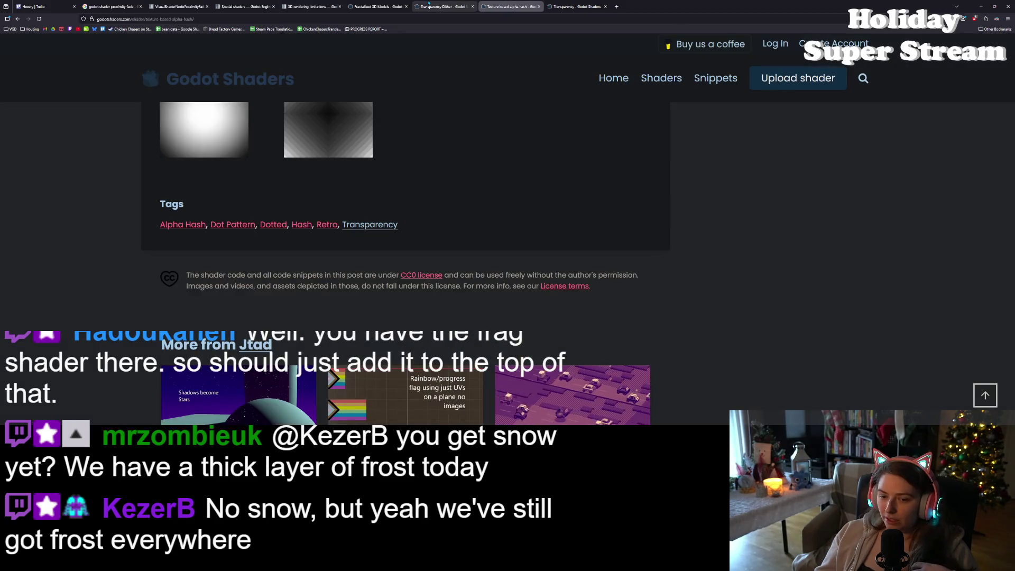
left_click(429, 3)
scroll(748, 279, "down", 3)
scroll(748, 278, "down", 6)
scroll(654, 358, "up", 3)
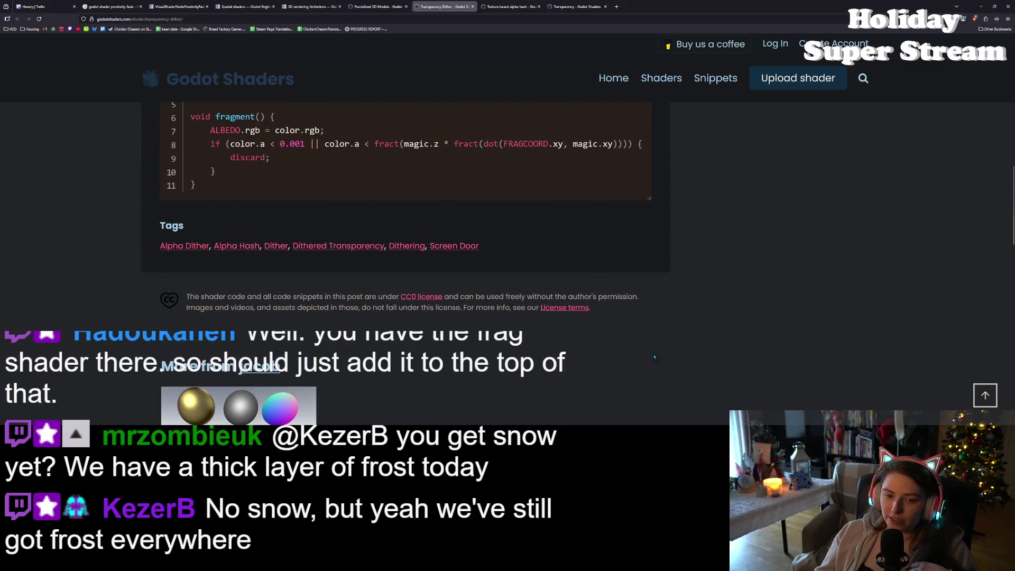
scroll(654, 358, "up", 5)
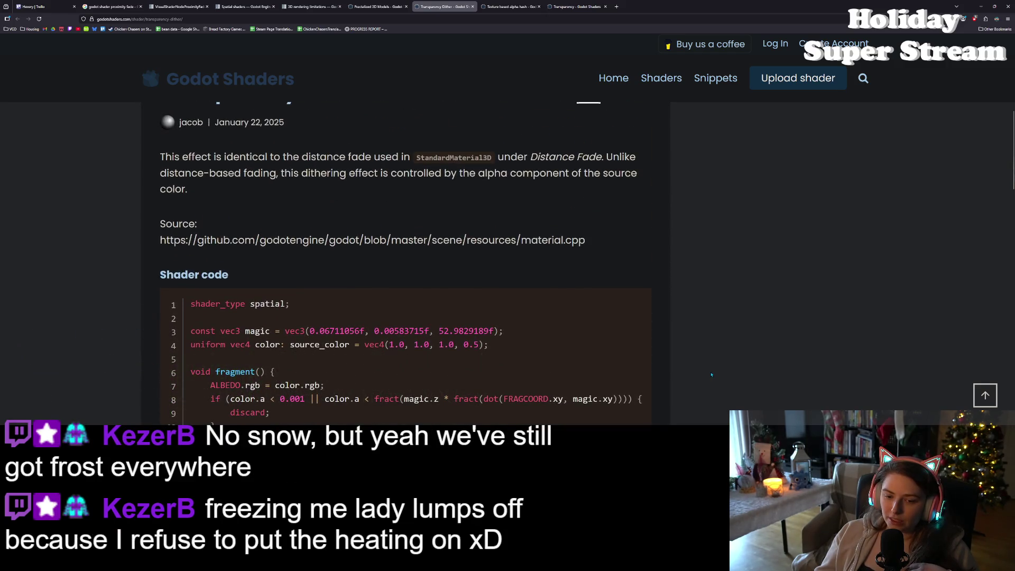
scroll(707, 373, "up", 5)
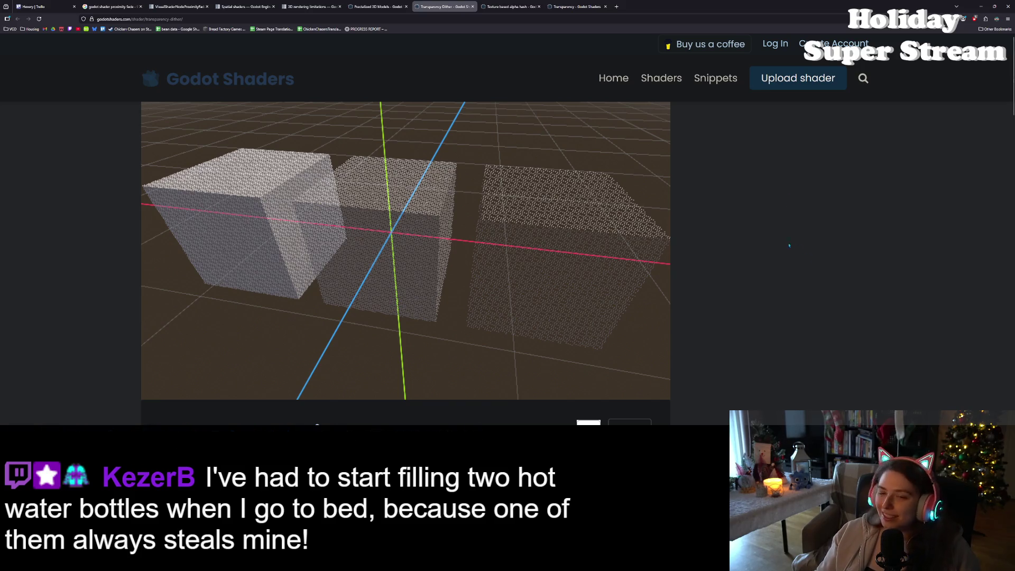
scroll(788, 245, "down", 2)
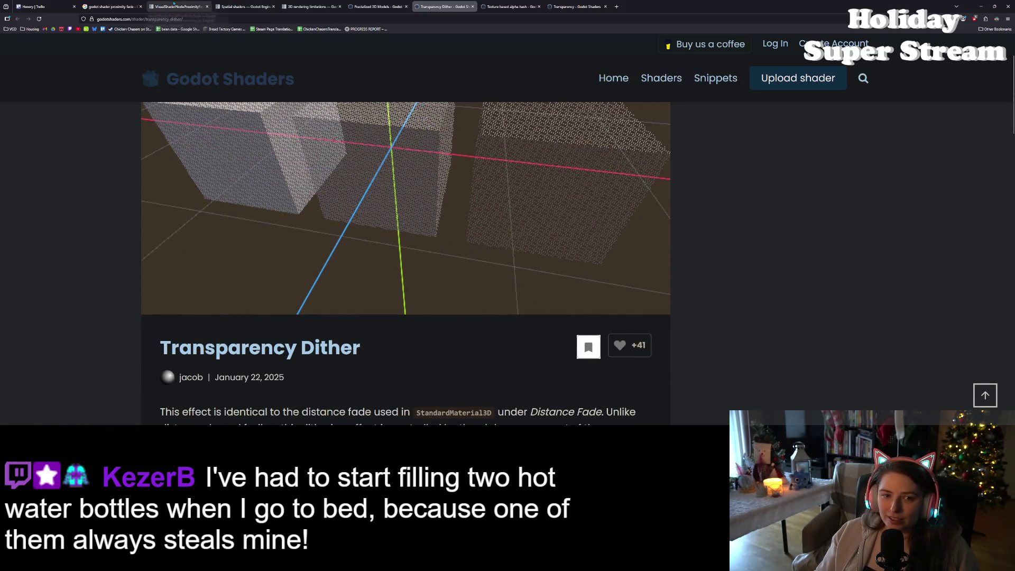
left_click(243, 6)
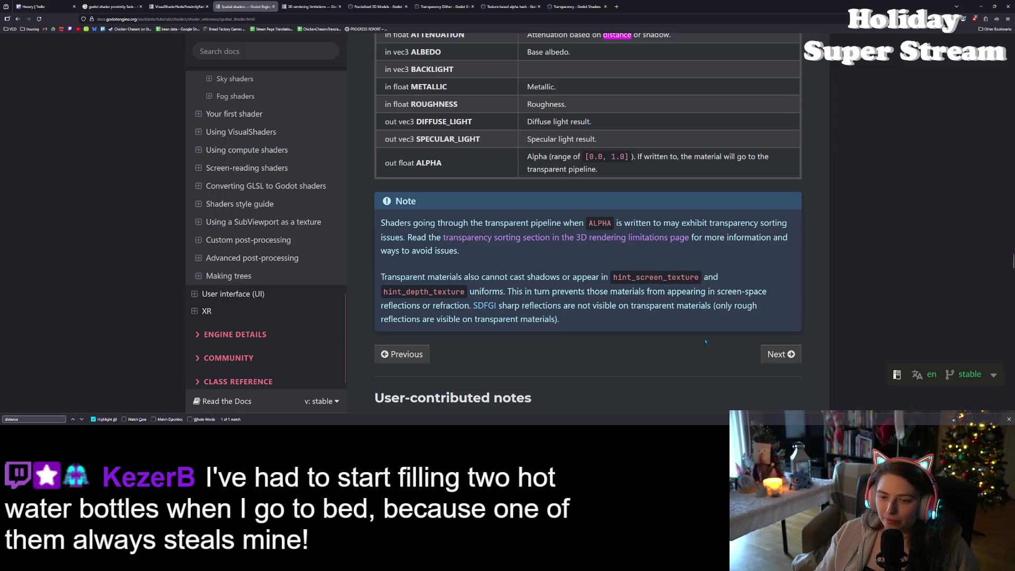
left_click(312, 7)
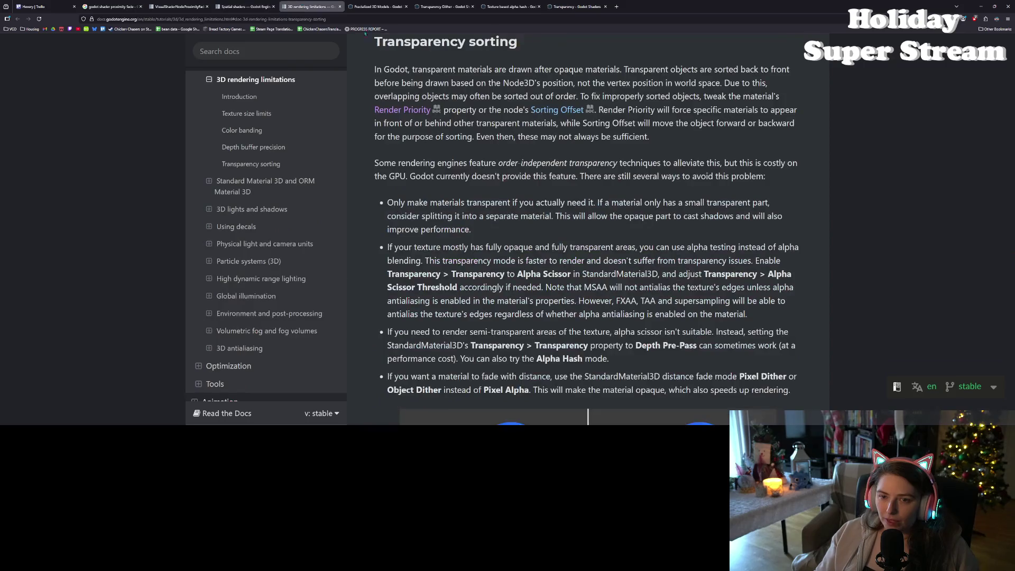
scroll(559, 144, "up", 1)
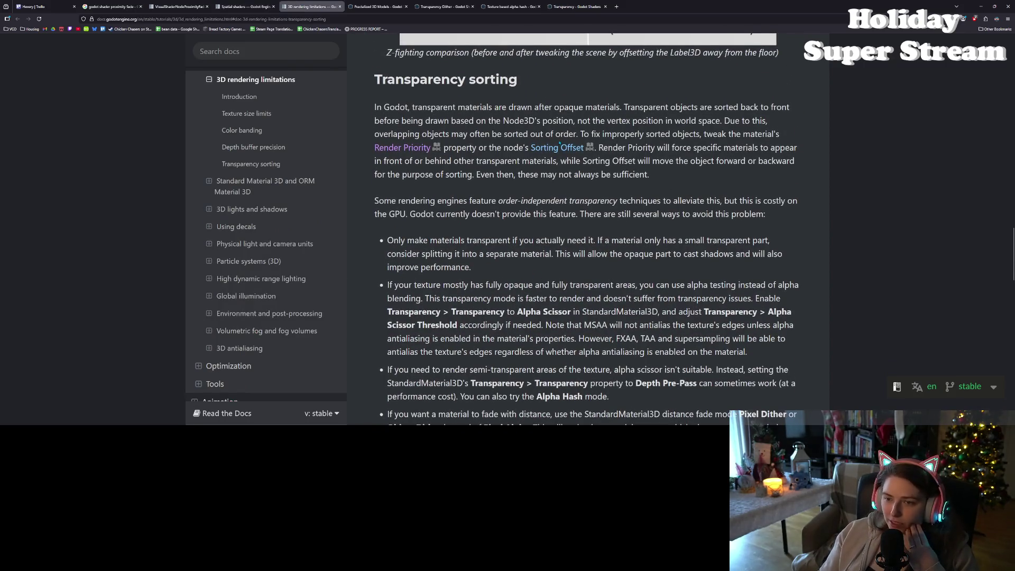
left_click_drag(577, 105, 669, 108)
left_click(669, 107)
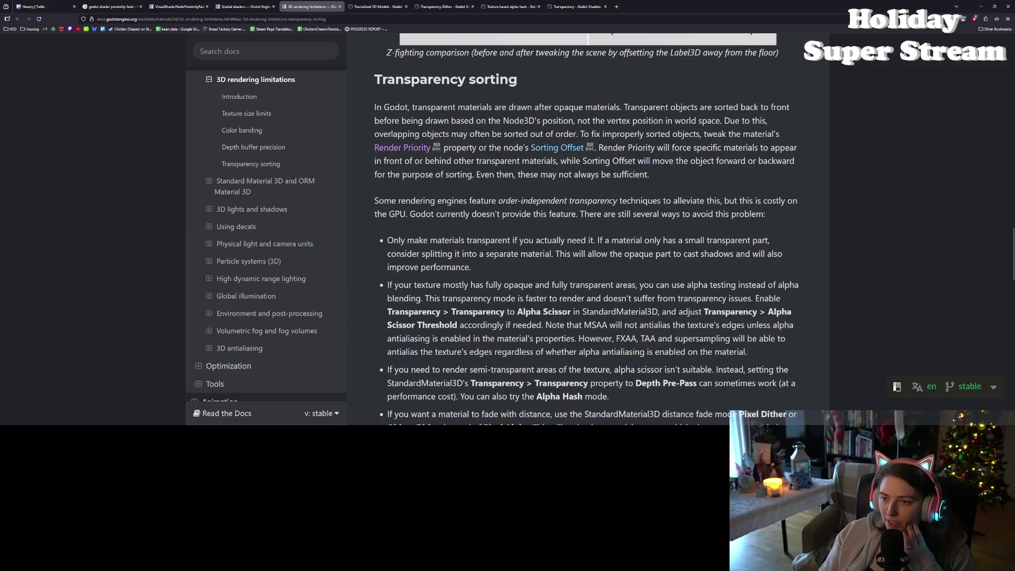
left_click_drag(396, 117, 730, 118)
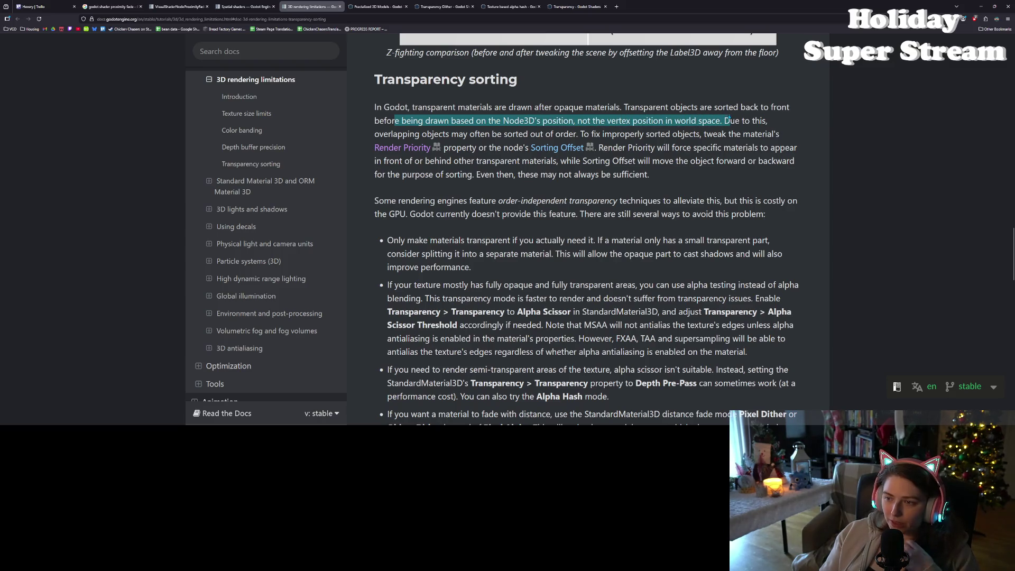
left_click(711, 117)
left_click_drag(476, 134, 707, 135)
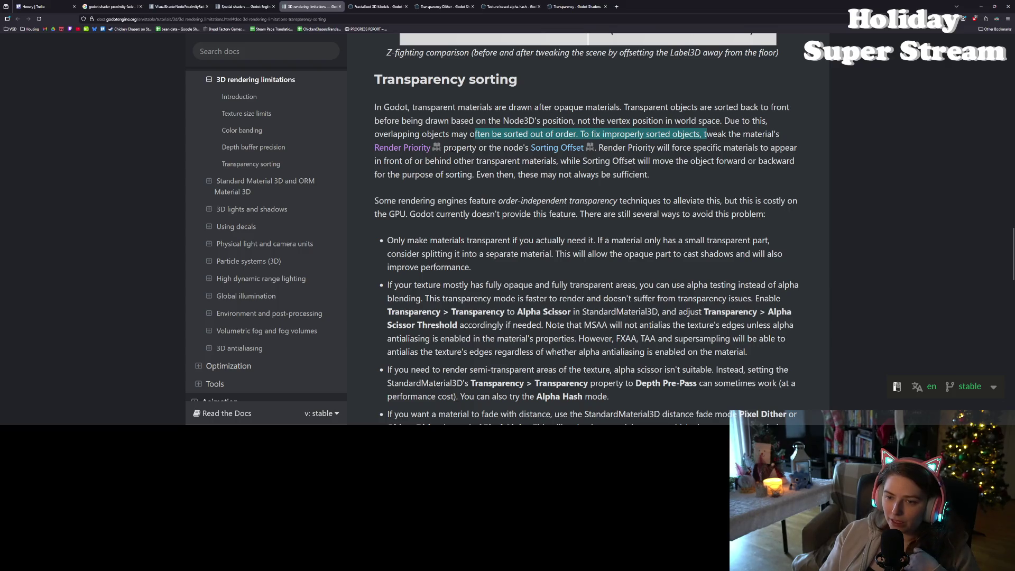
left_click_drag(452, 148, 526, 148)
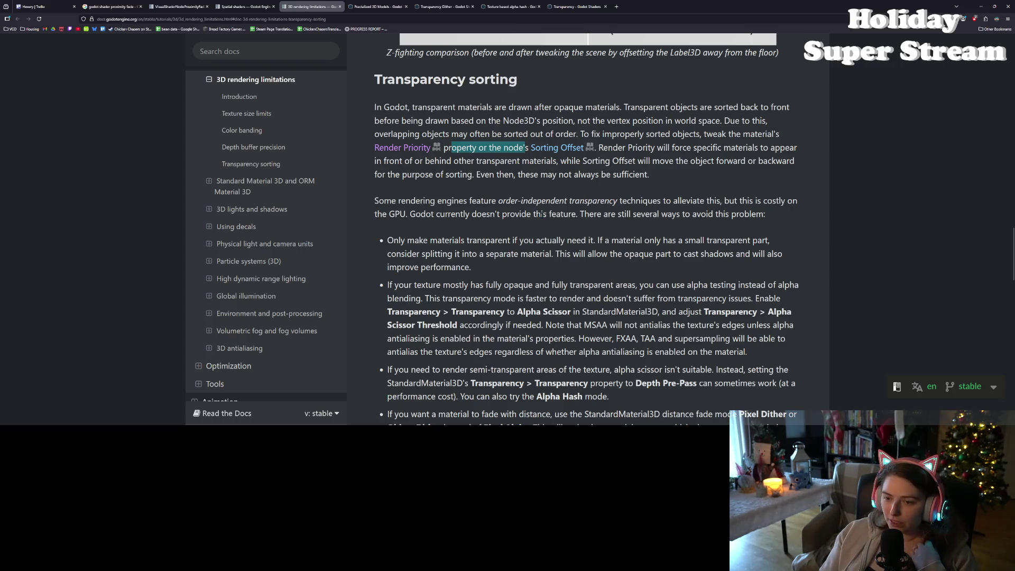
scroll(529, 196, "down", 3)
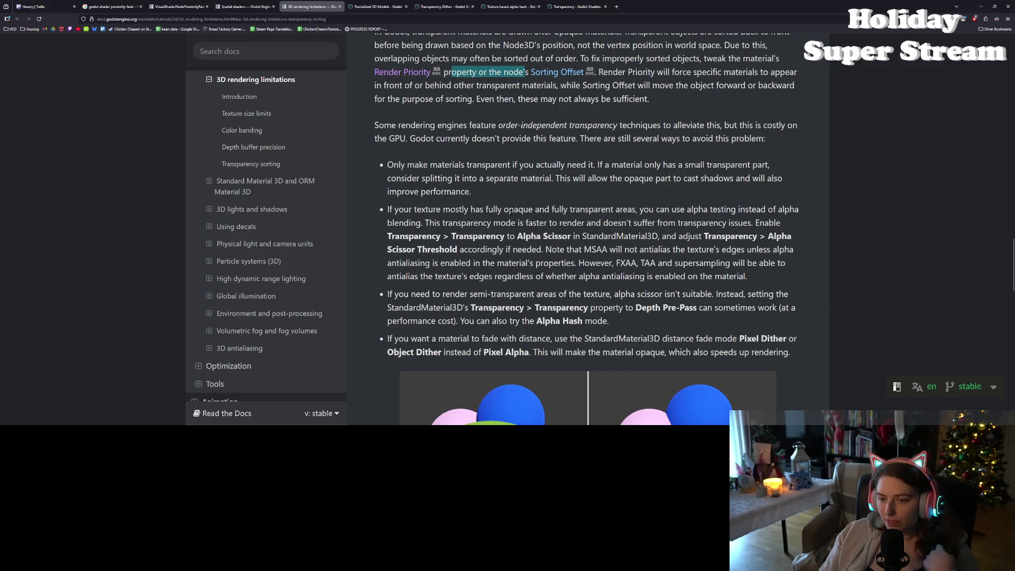
scroll(490, 224, "up", 2)
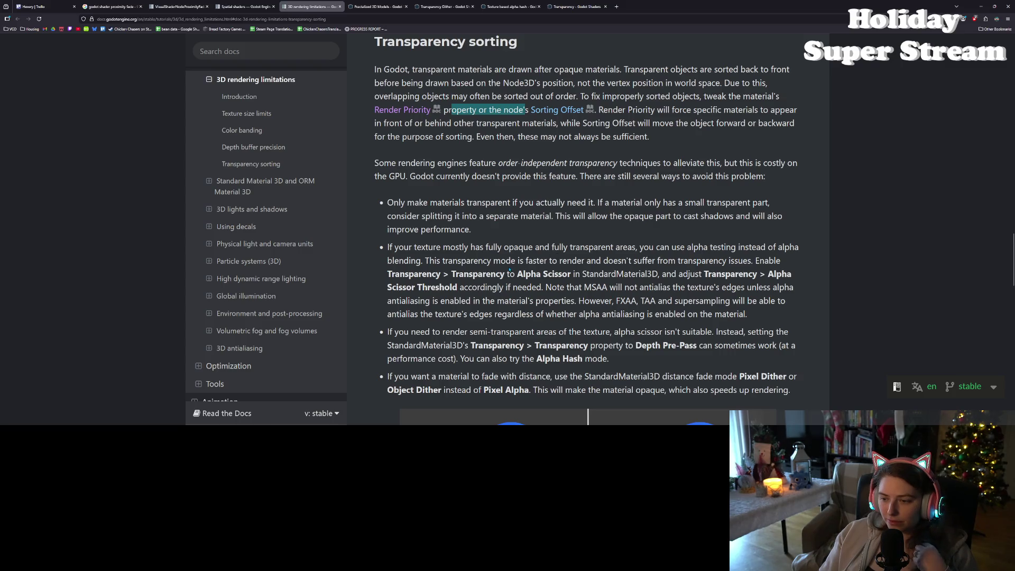
left_click_drag(422, 288, 457, 288)
Highlight the transparency tips on alpha scissor, semi-transparent textures, Depth Pre-Pass and MSAA
left_click(457, 287)
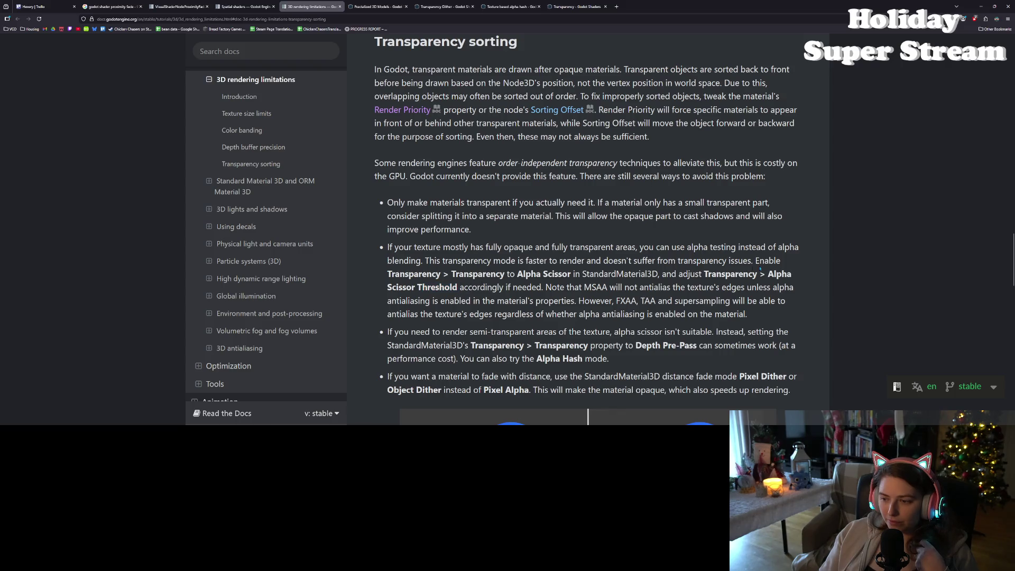
mouse_move(409, 274)
left_mouse_down()
mouse_move(631, 274)
mouse_move(750, 287)
left_mouse_up()
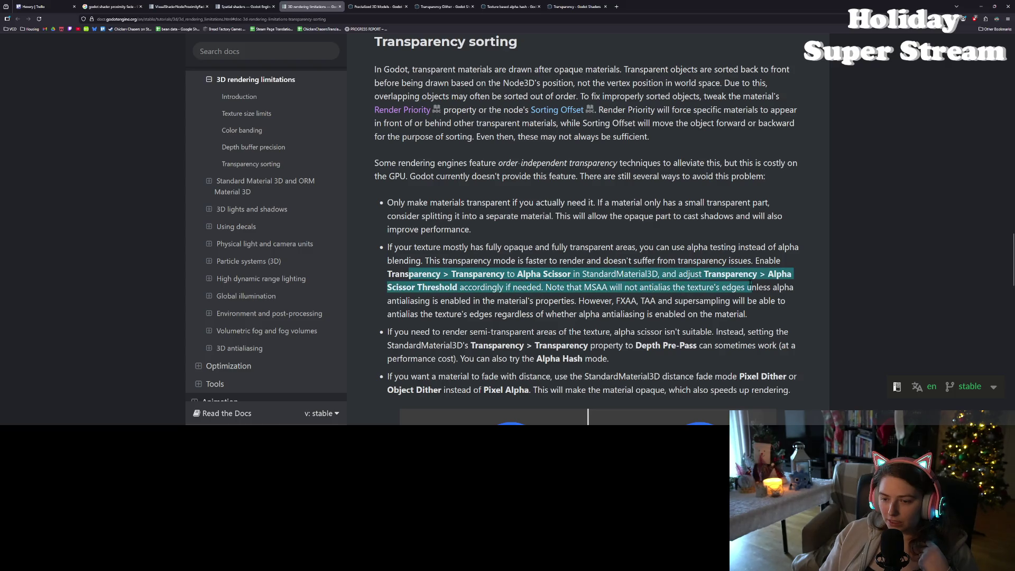
left_click(749, 286)
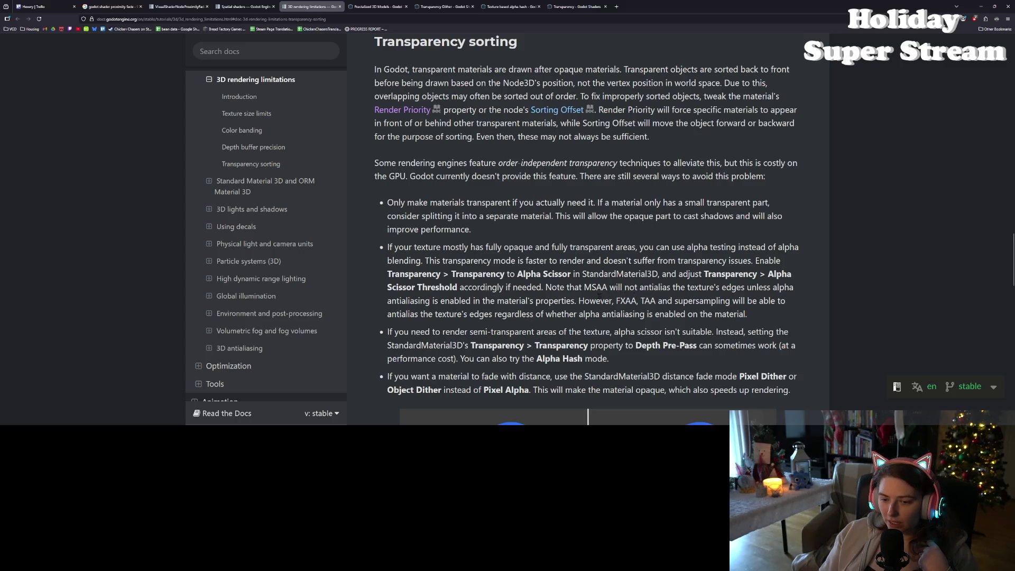
scroll(517, 270, "down", 3)
scroll(497, 262, "down", 1)
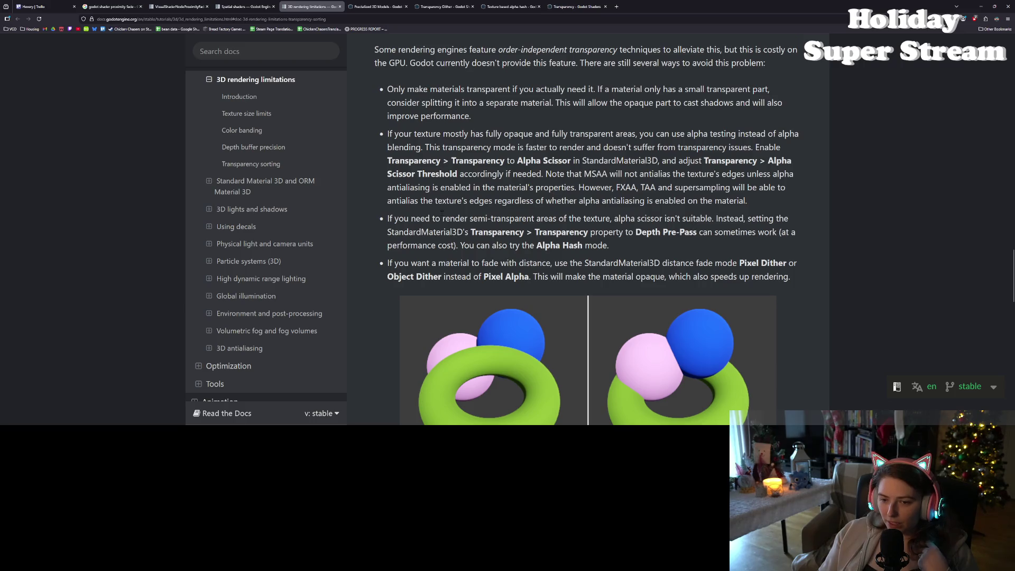
mouse_move(404, 218)
left_mouse_down()
mouse_move(474, 232)
mouse_move(762, 232)
left_mouse_up()
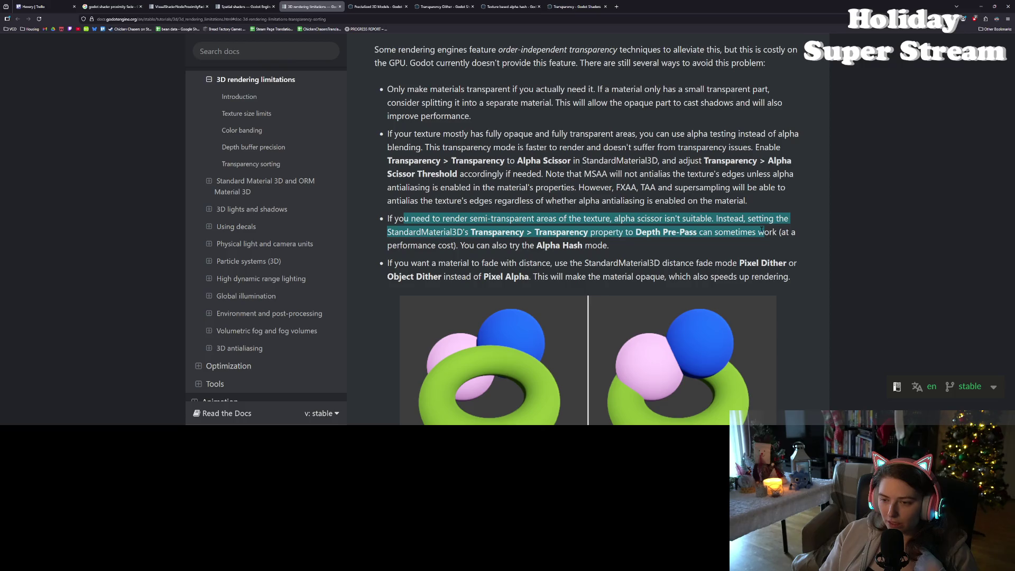
mouse_move(762, 231)
left_mouse_down()
mouse_move(774, 232)
mouse_move(664, 218)
mouse_move(404, 218)
left_mouse_up()
scroll(404, 218, "up", 1)
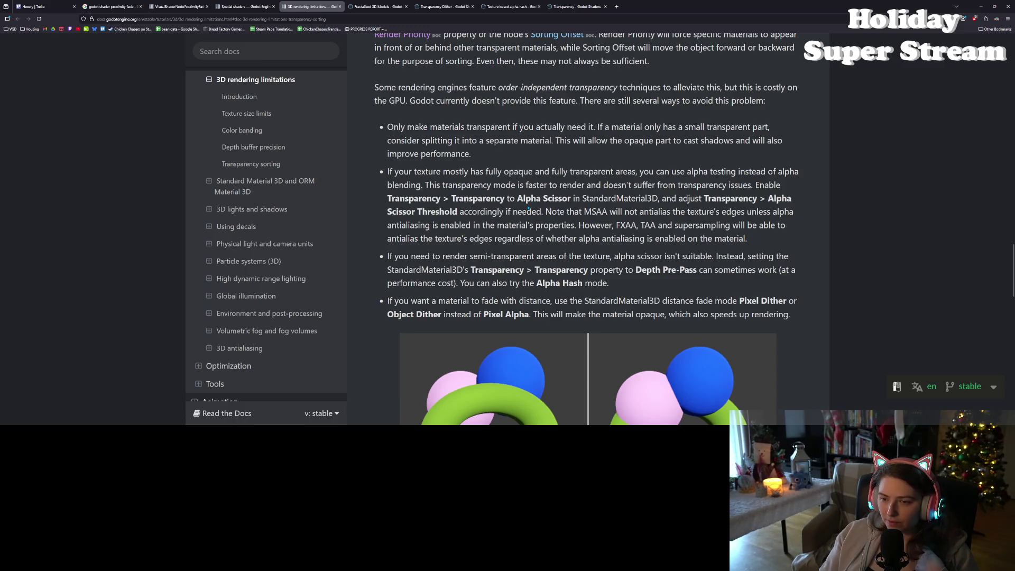
left_click_drag(458, 212, 672, 225)
left_click(672, 225)
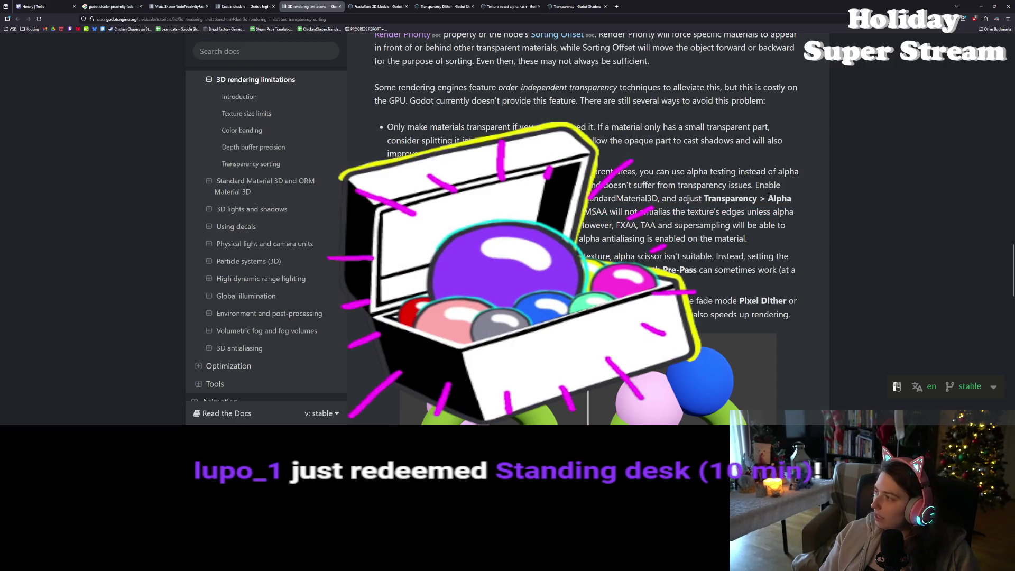
Copy 'Alpha Scissor Threshold' and search for it in a new tab
double_click(779, 198)
left_click_drag(779, 199, 457, 211)
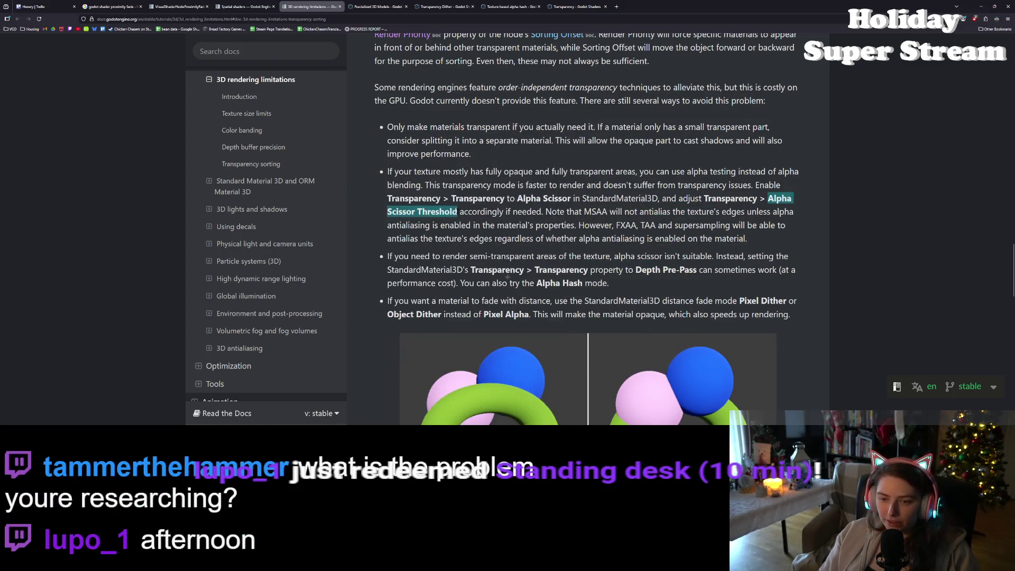
key("ctrl+c")
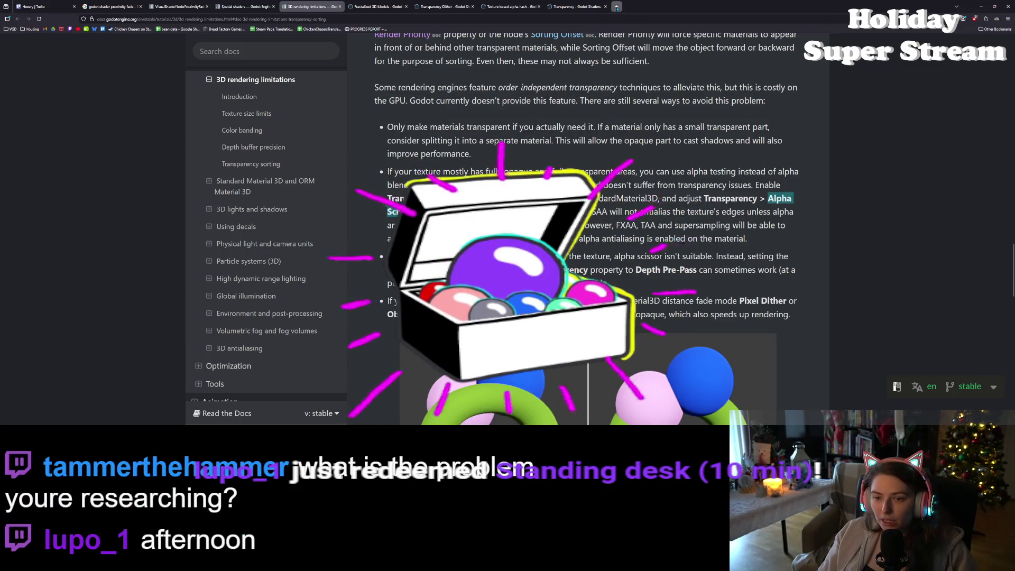
left_click(616, 7)
key("ctrl+v")
key("Return")
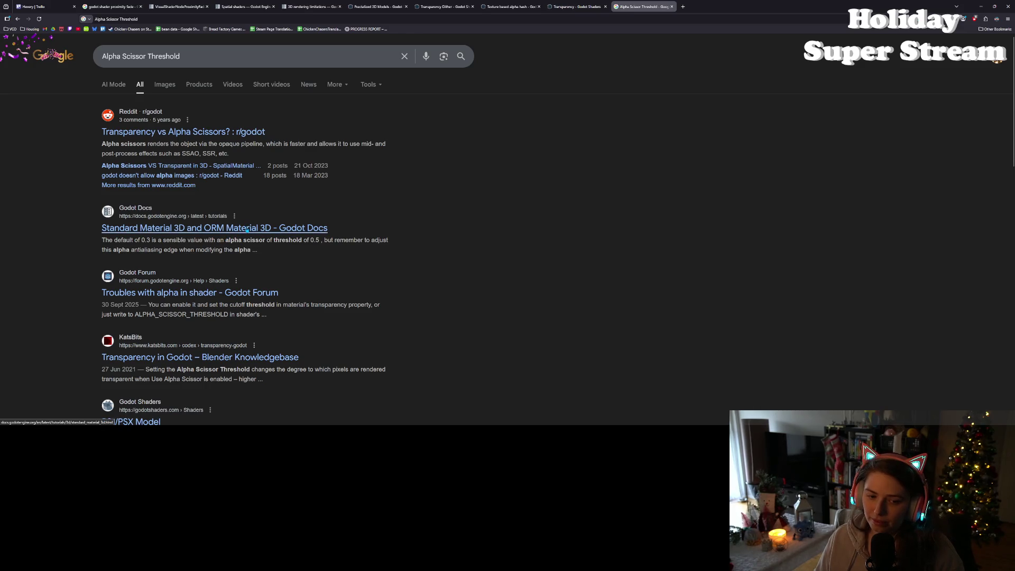
left_click(247, 228)
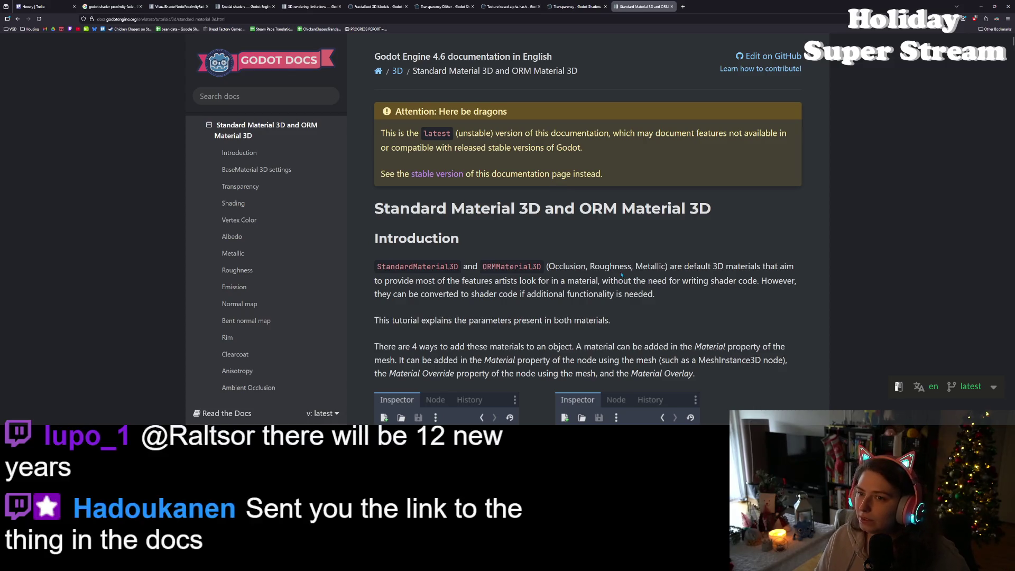
Switch to the Transparency Dither shader page tab
left_click(448, 4)
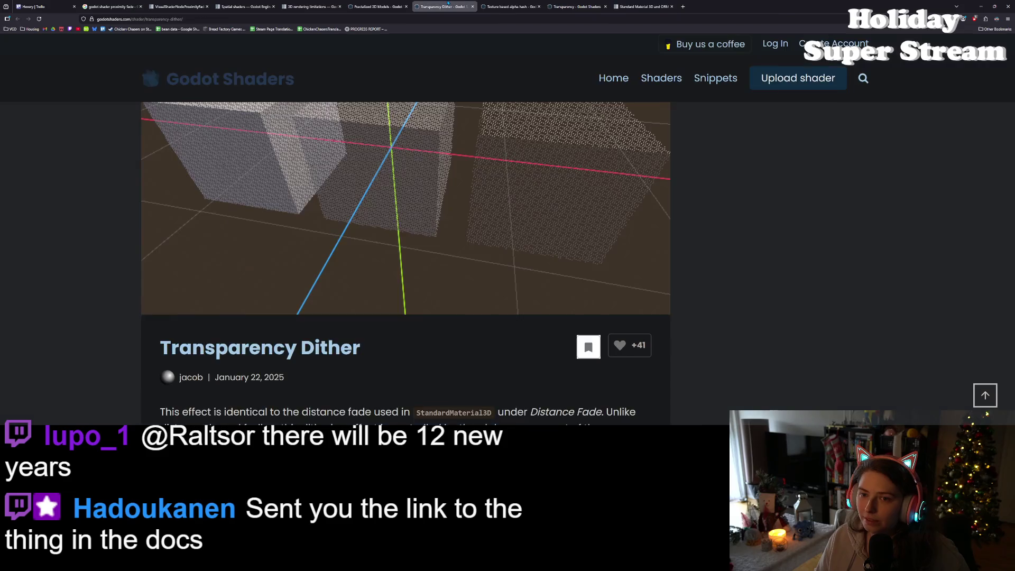
Scroll to the Transparency Dither shader code and select the color.a check on line 8
scroll(600, 326, "down", 2)
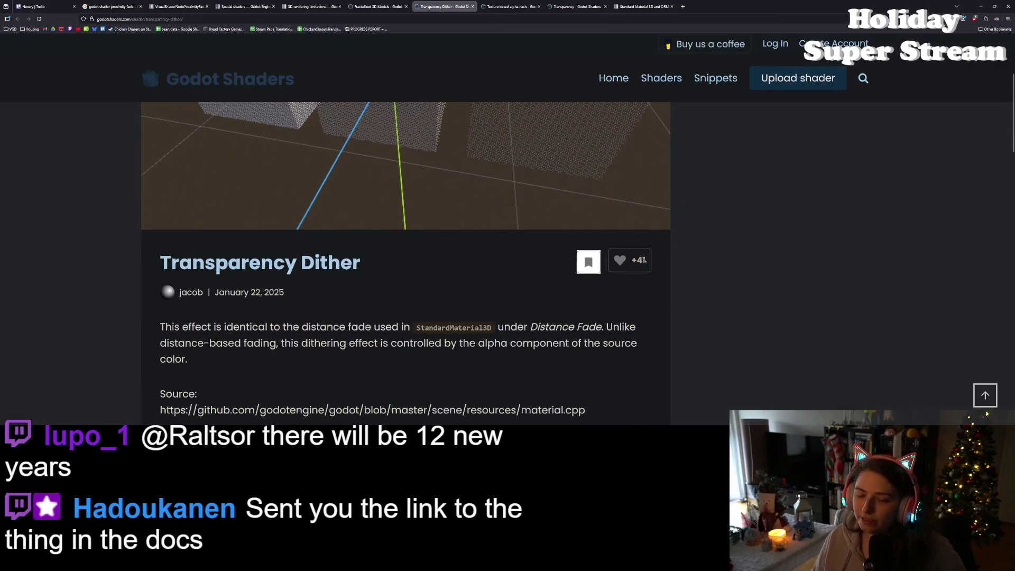
scroll(600, 326, "down", 6)
scroll(600, 326, "up", 2)
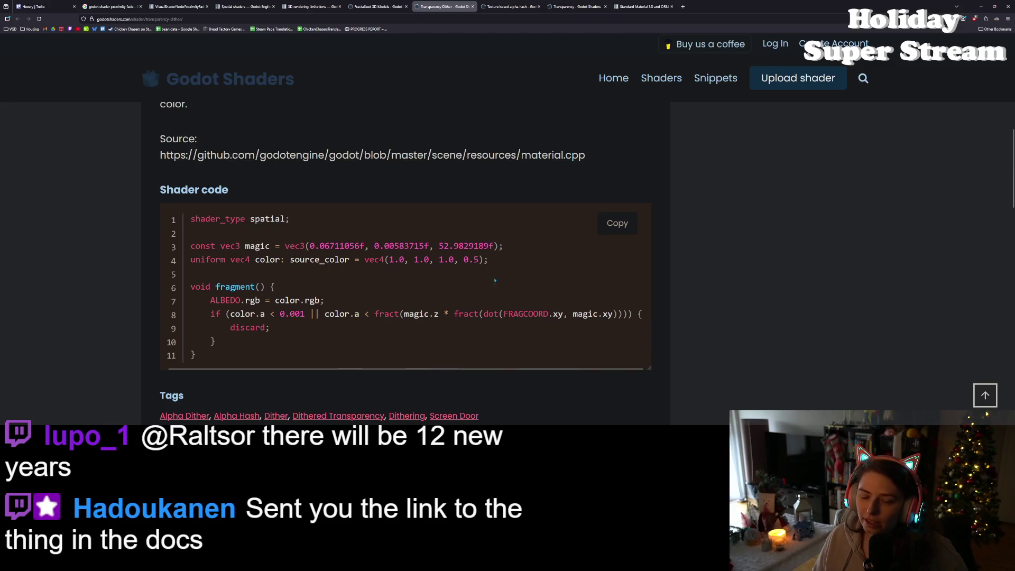
double_click(263, 314)
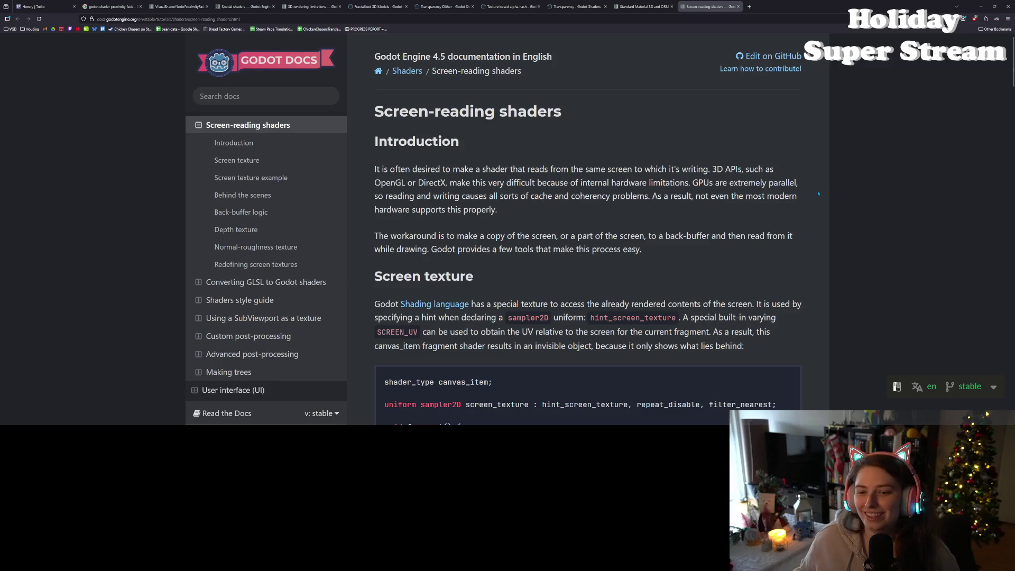
scroll(817, 190, "down", 1)
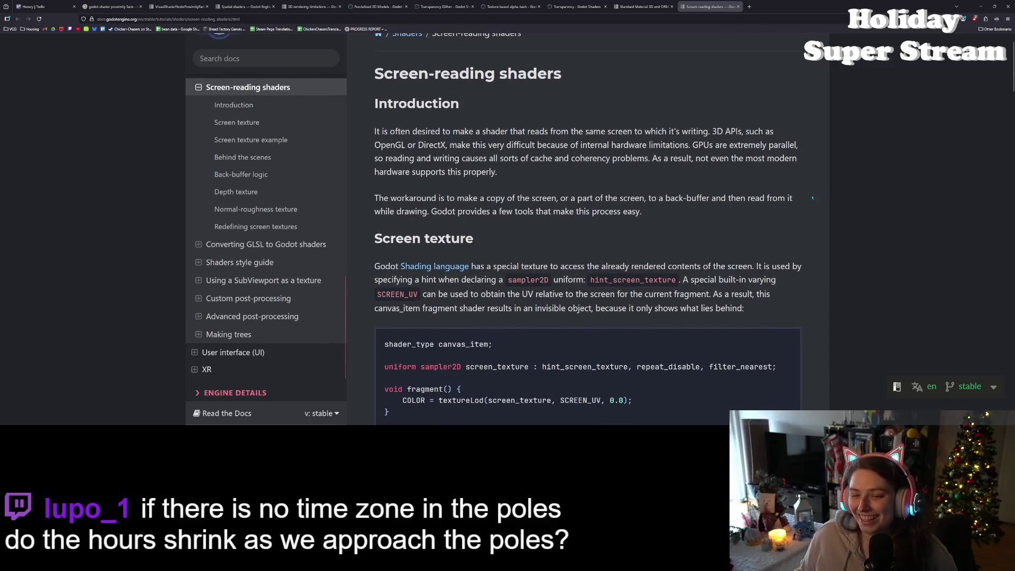
scroll(813, 198, "down", 2)
scroll(776, 225, "down", 2)
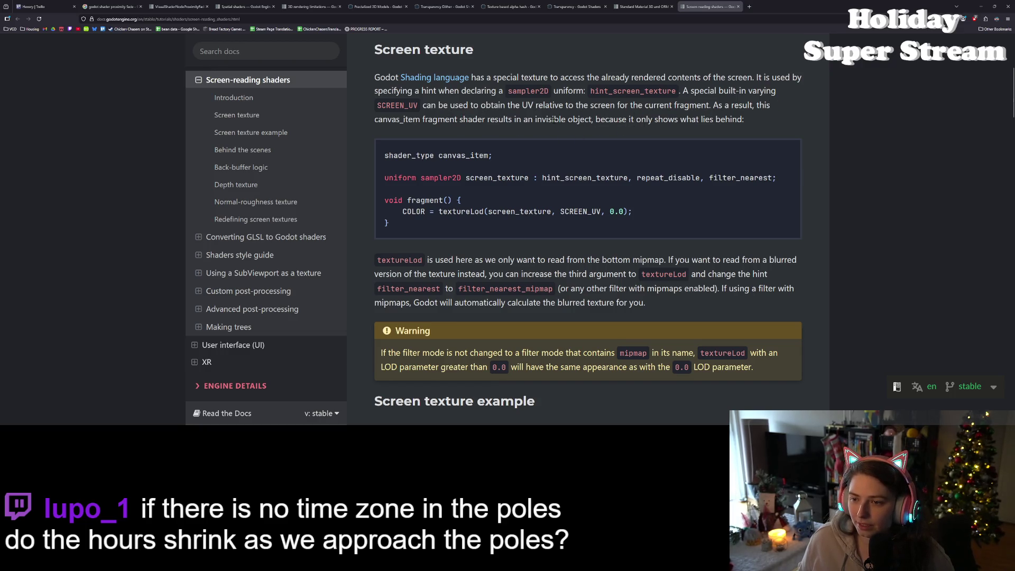
left_click_drag(427, 120, 493, 118)
left_click(493, 116)
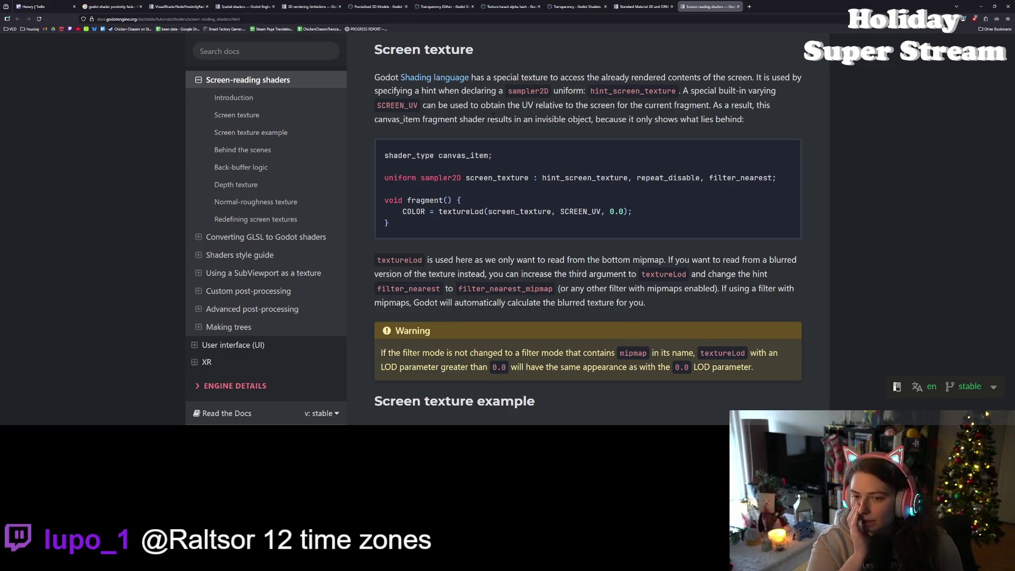
left_click(577, 6)
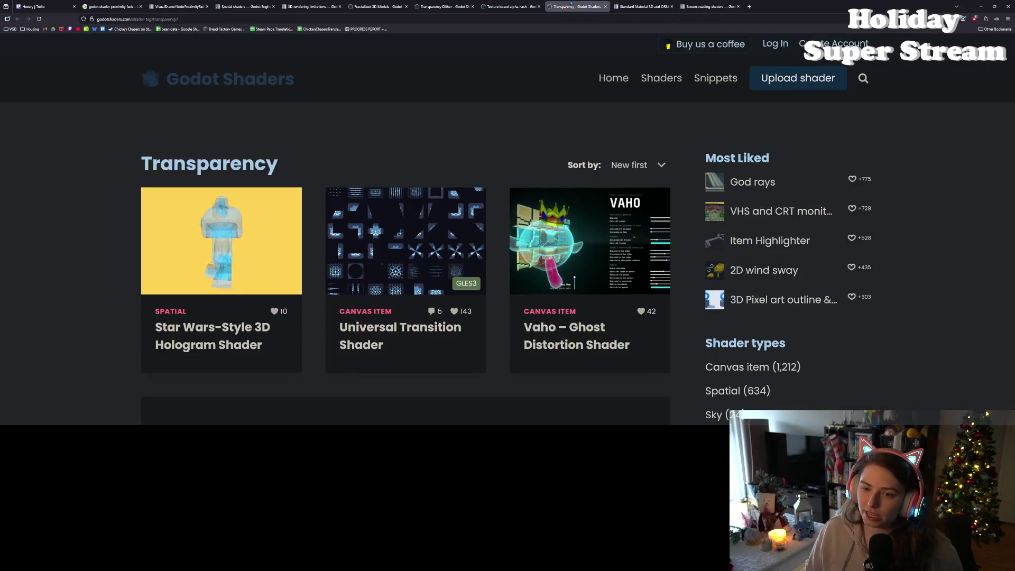
Review the Transparency Dither preview and 11-line code, clear the color.a highlight, and return to Godot
left_click(443, 6)
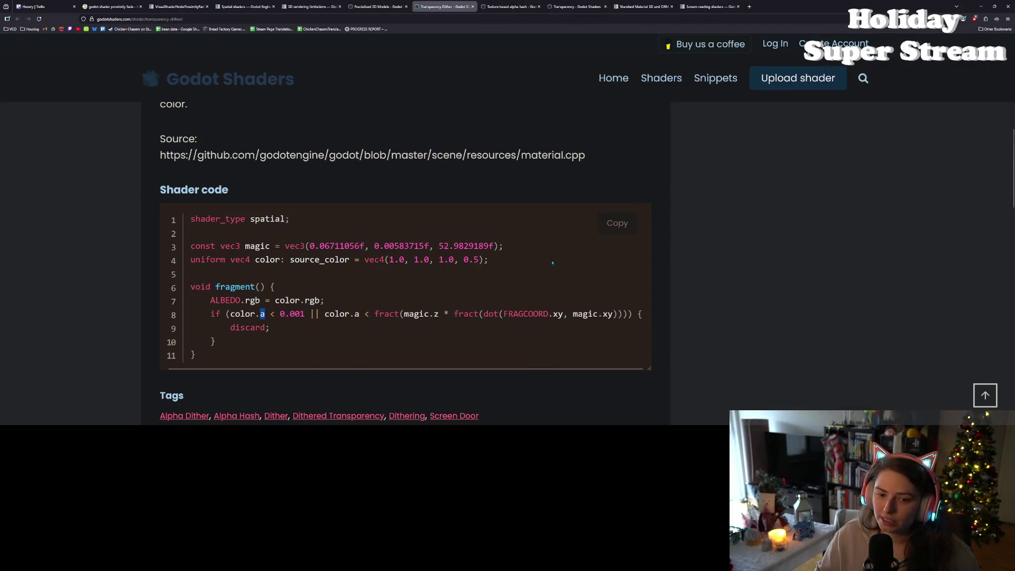
scroll(646, 305, "up", 10)
scroll(646, 305, "up", 1)
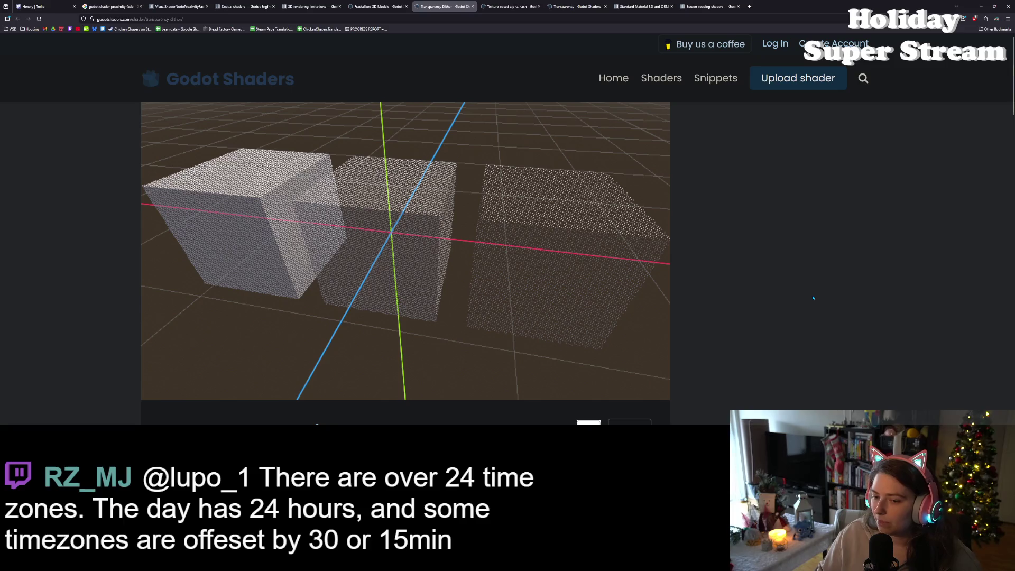
scroll(813, 298, "down", 3)
scroll(741, 295, "up", 3)
scroll(700, 289, "down", 2)
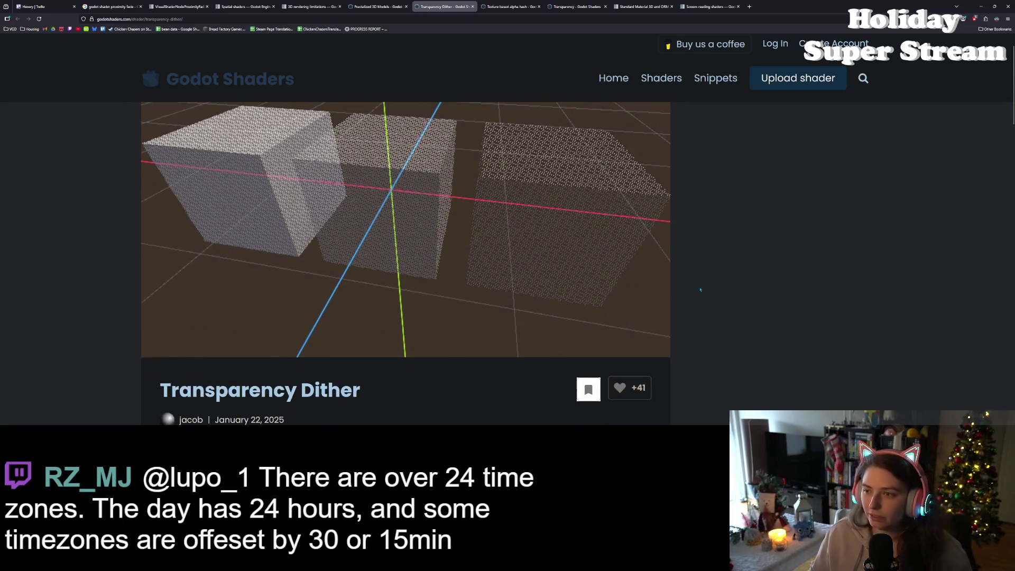
scroll(700, 290, "down", 5)
scroll(586, 299, "down", 3)
left_click(711, 329)
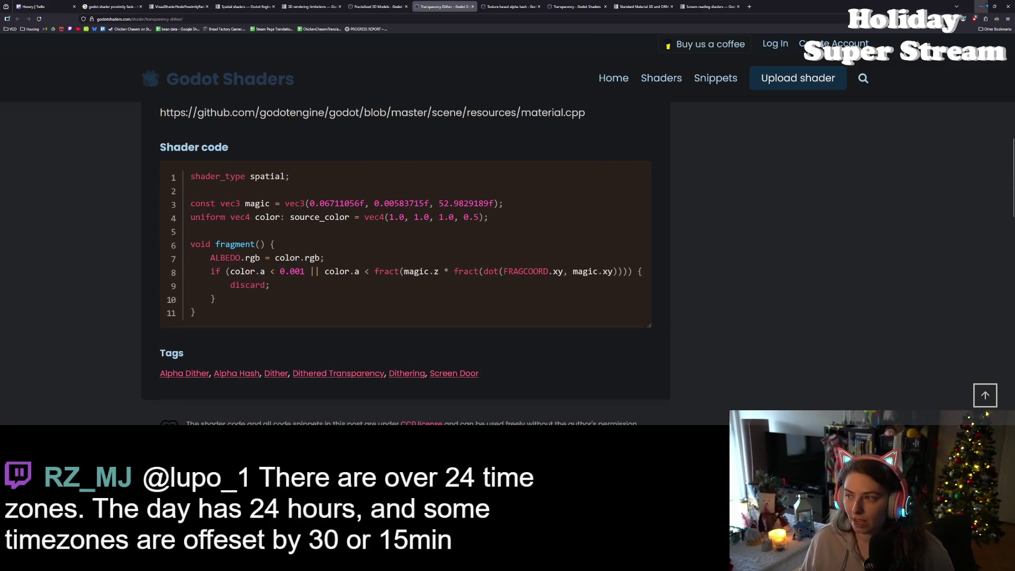
key("alt+Tab")
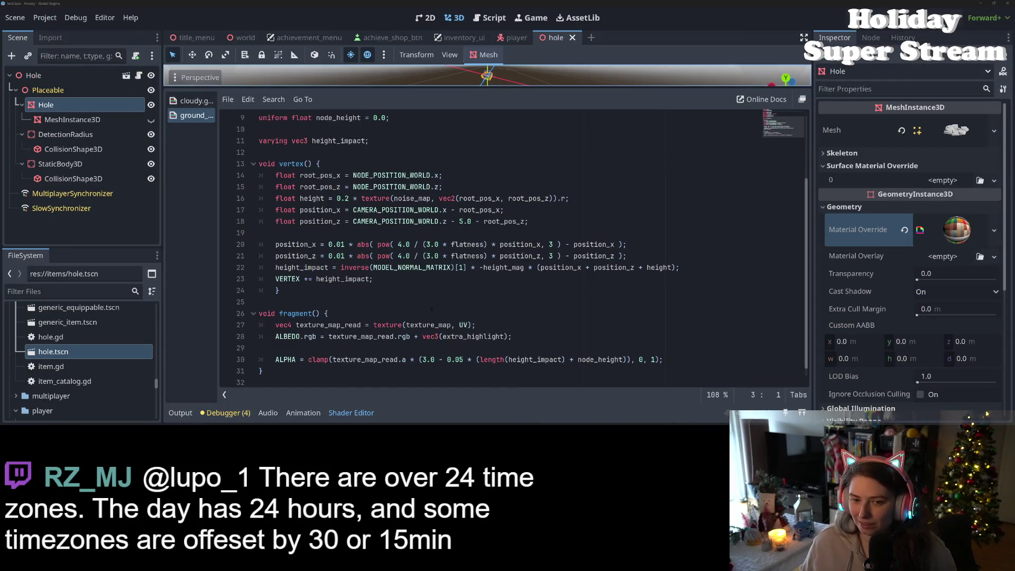
Inspect the shader's depth_draw_always mode, flatness value and ALPHA line
scroll(432, 311, "up", 3)
double_click(360, 129)
left_click(354, 164)
key("Right")
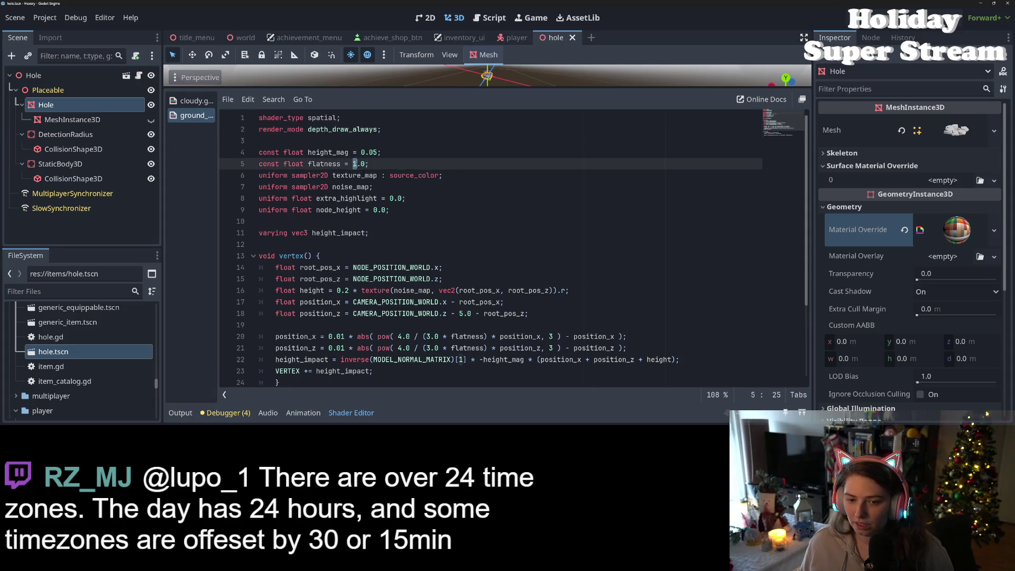
scroll(460, 359, "down", 3)
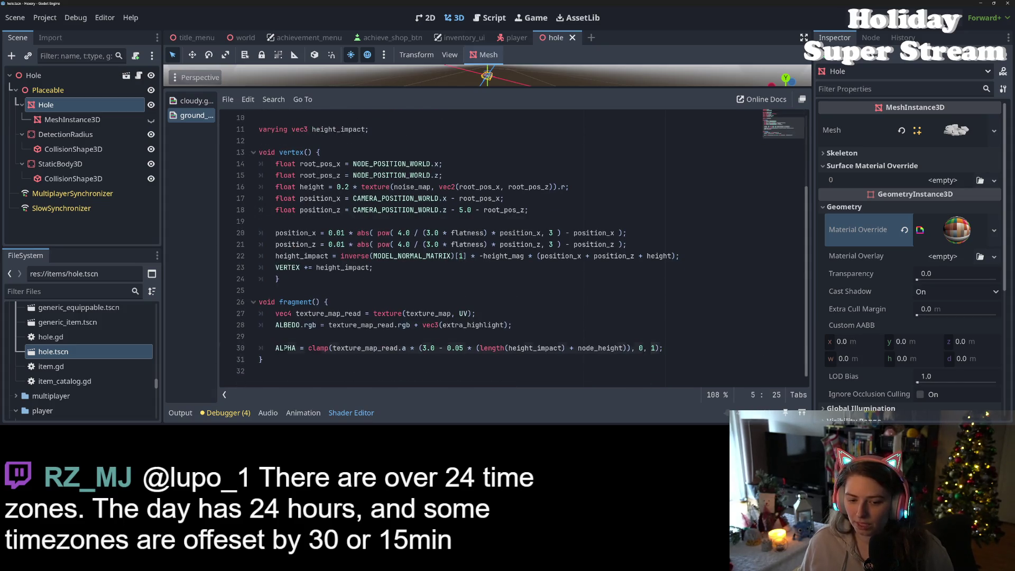
double_click(286, 348)
left_click(496, 348)
left_click(438, 348)
Indent the empty line 29 above the ALPHA assignment, then switch to the dither page
left_click(332, 336)
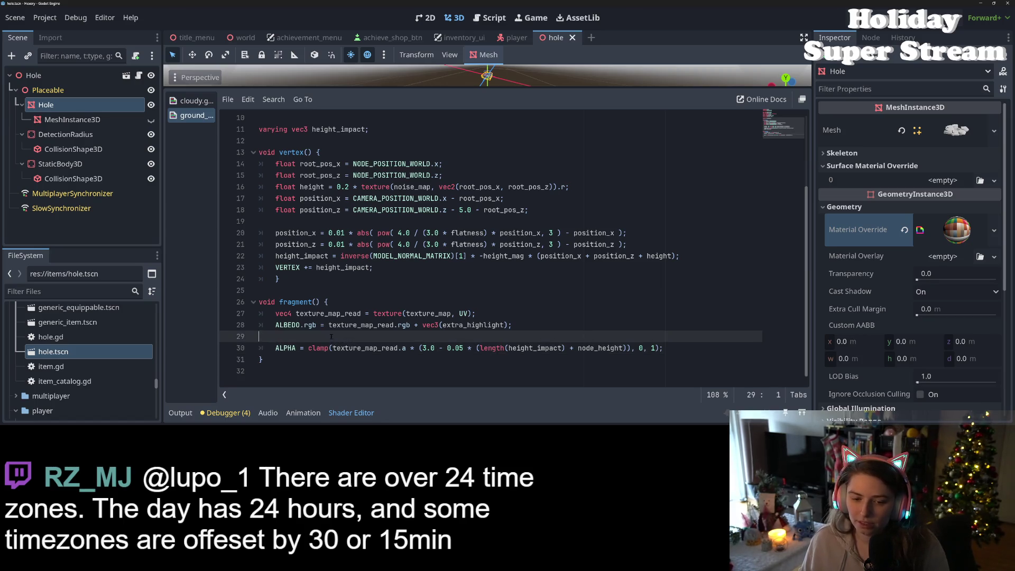
key("Tab")
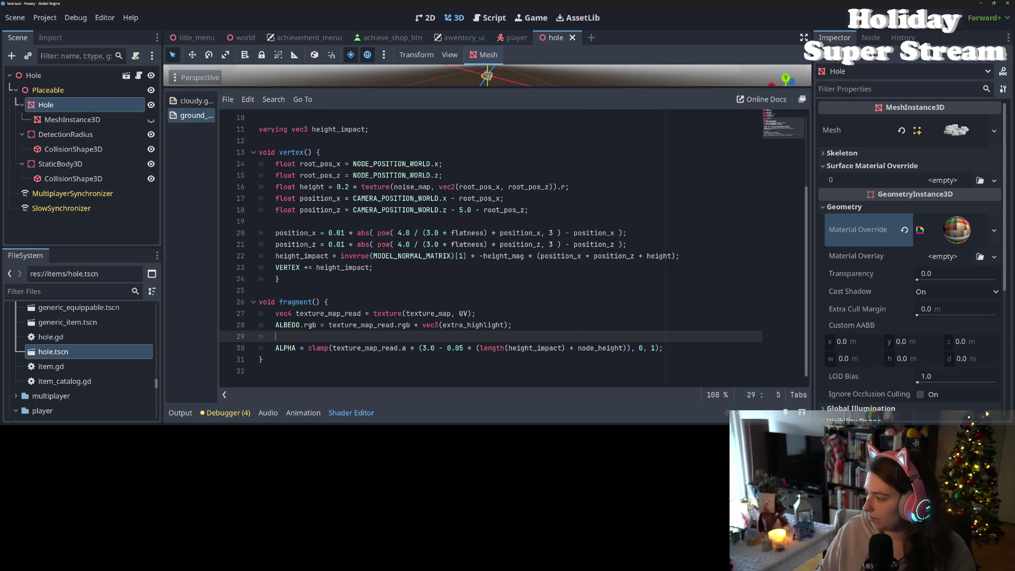
key("alt+Tab")
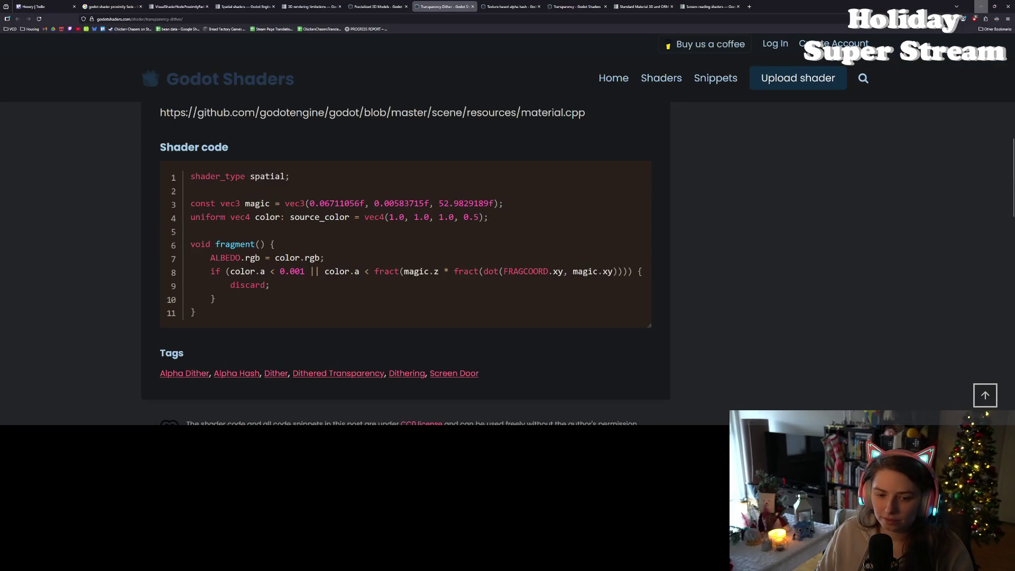
Study the dither shader's discard if-block and fragment function, then return to the hole shader in Godot
mouse_move(344, 307)
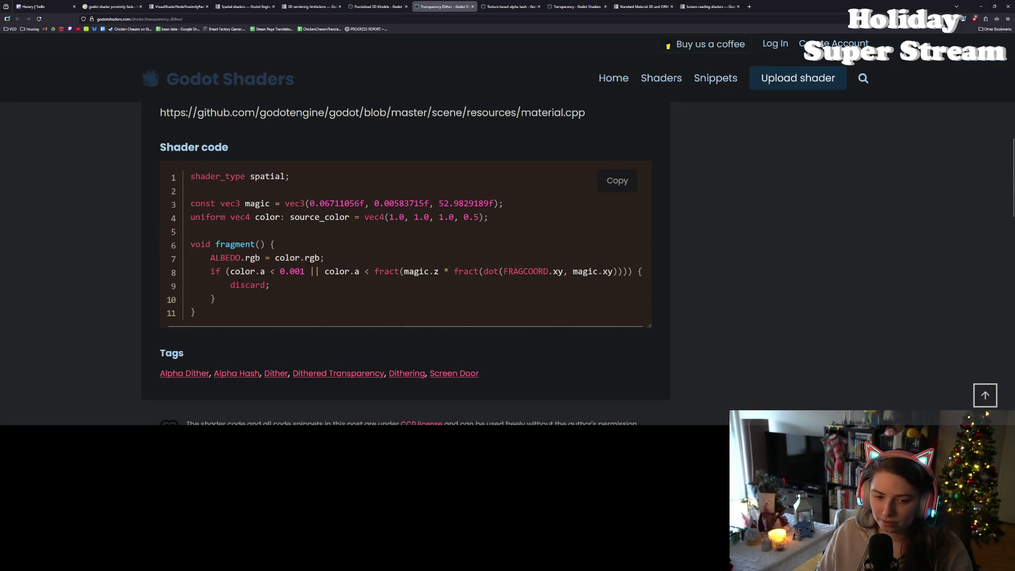
left_click_drag(230, 285, 284, 291)
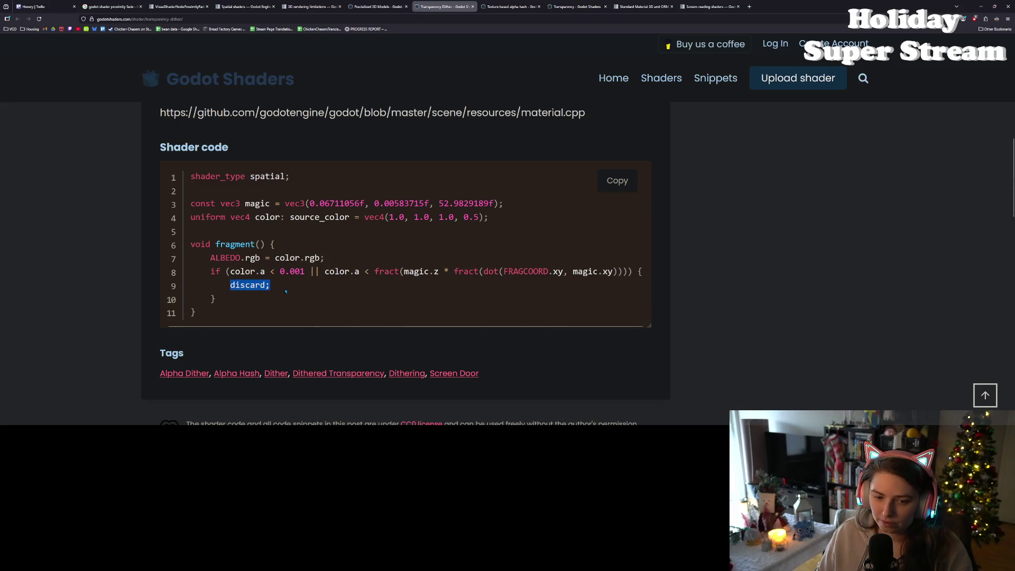
left_click(295, 291)
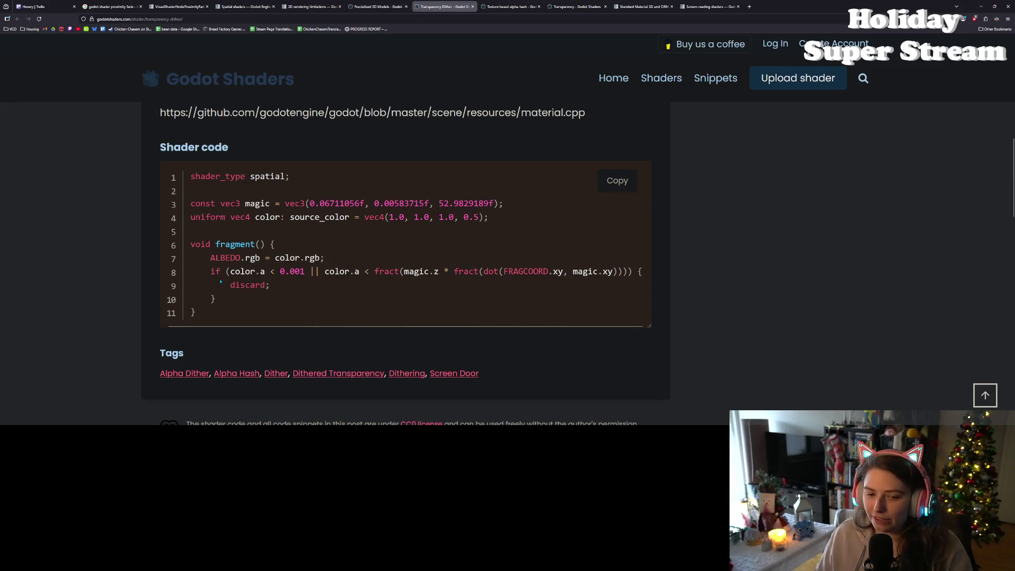
left_click_drag(210, 271, 243, 295)
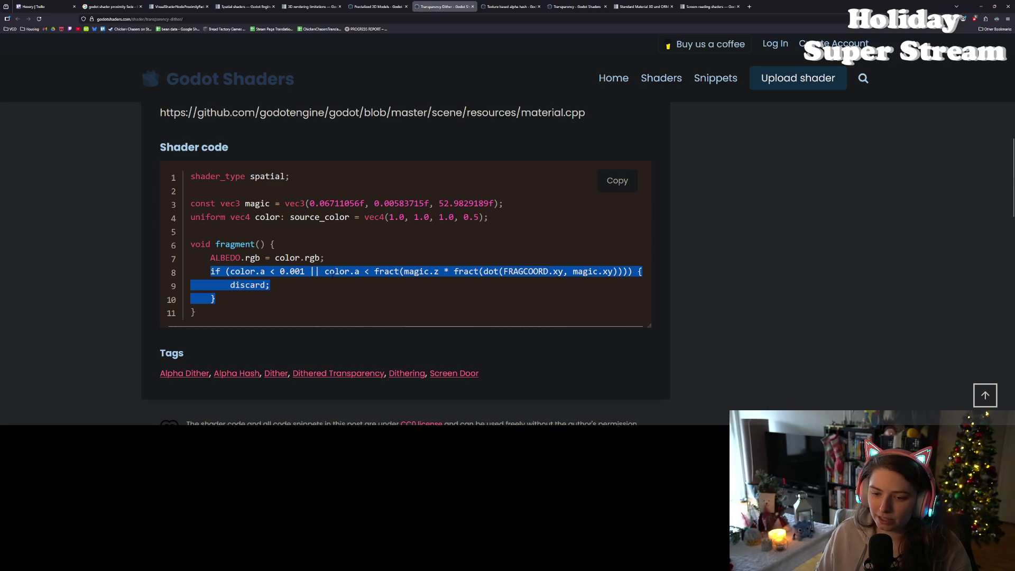
left_click(278, 287)
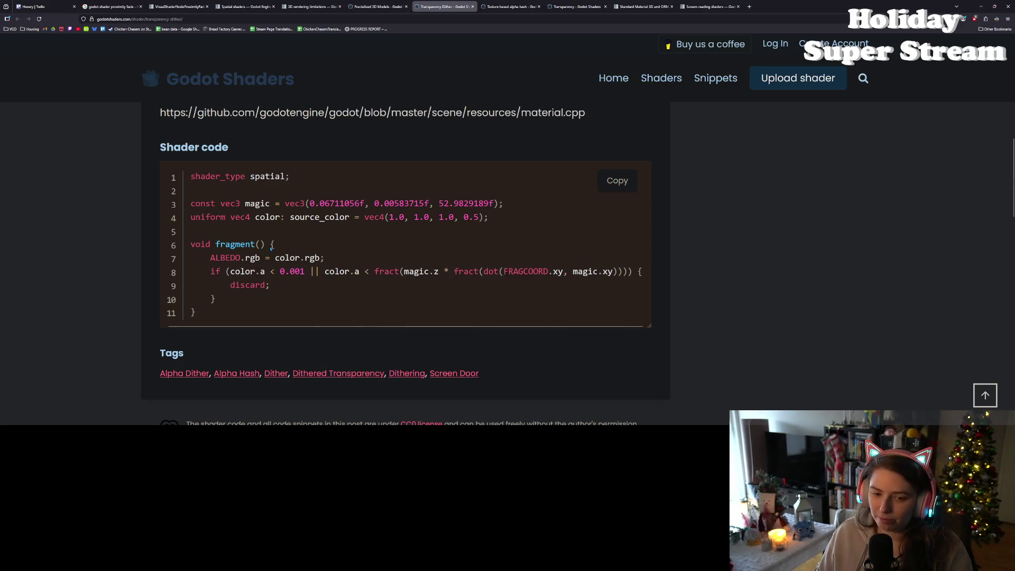
double_click(236, 245)
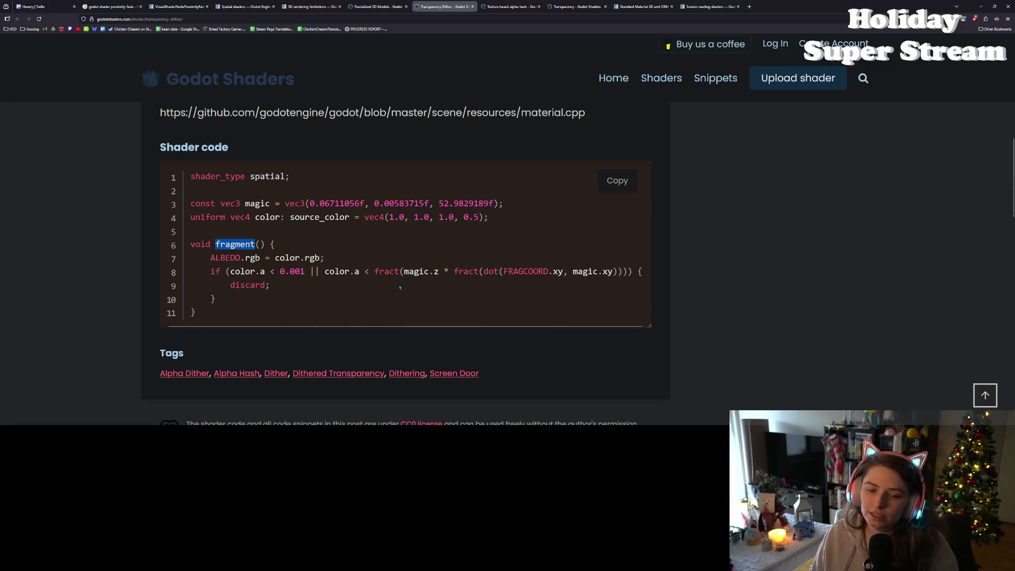
left_click(380, 291)
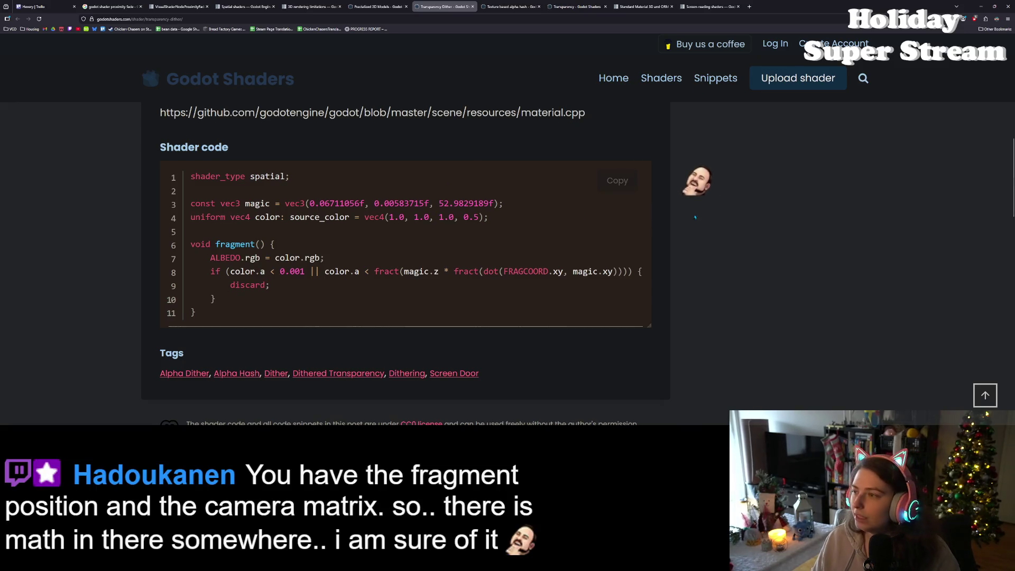
left_click(982, 7)
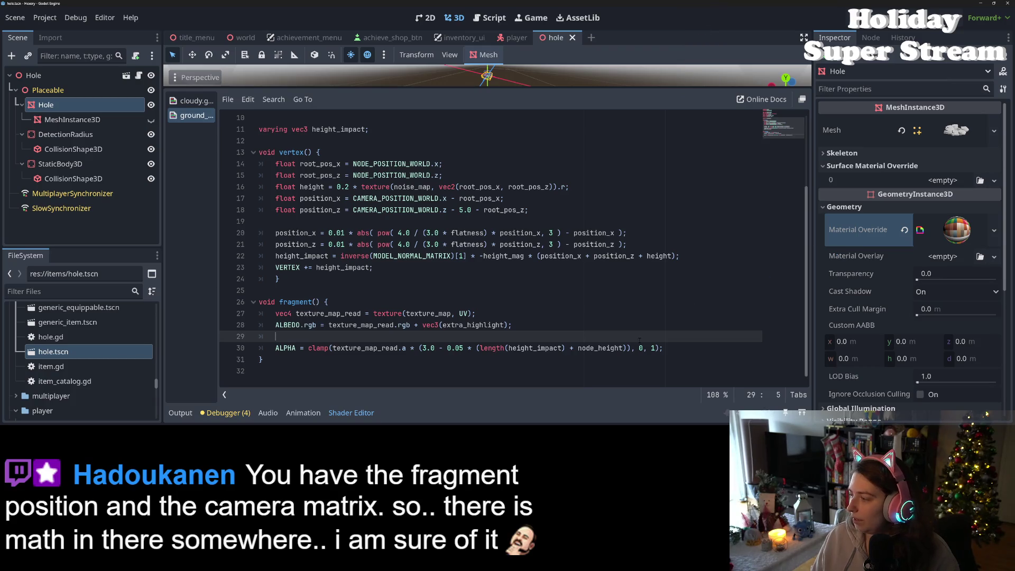
key("ctrl+equal")
key("ctrl+equal")
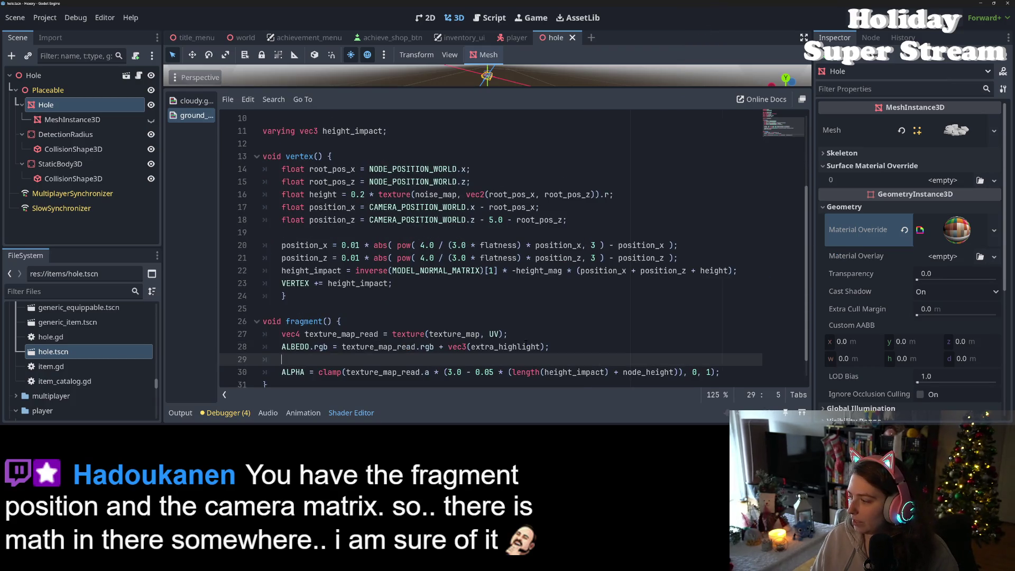
scroll(526, 340, "down", 2)
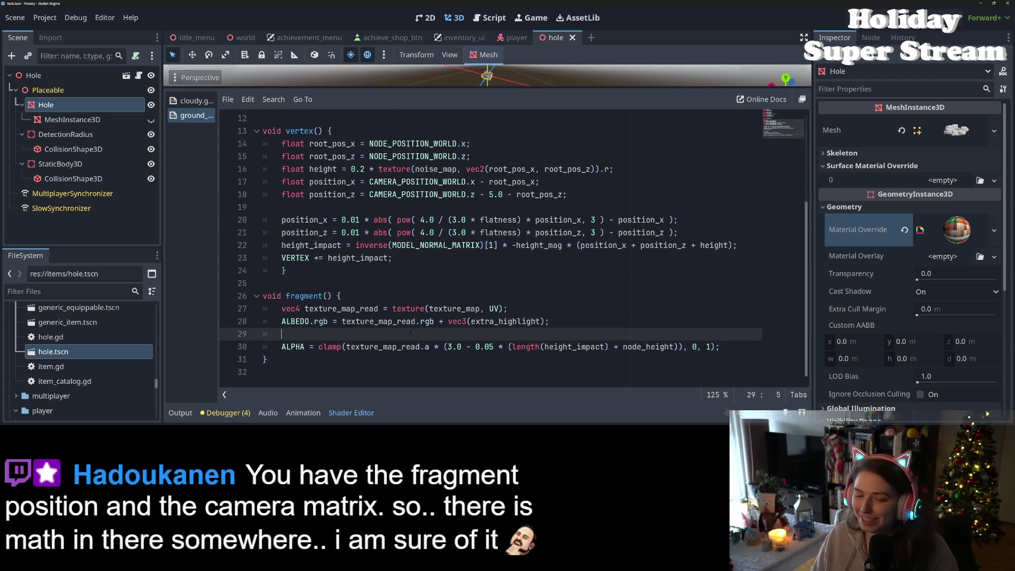
left_click(356, 321)
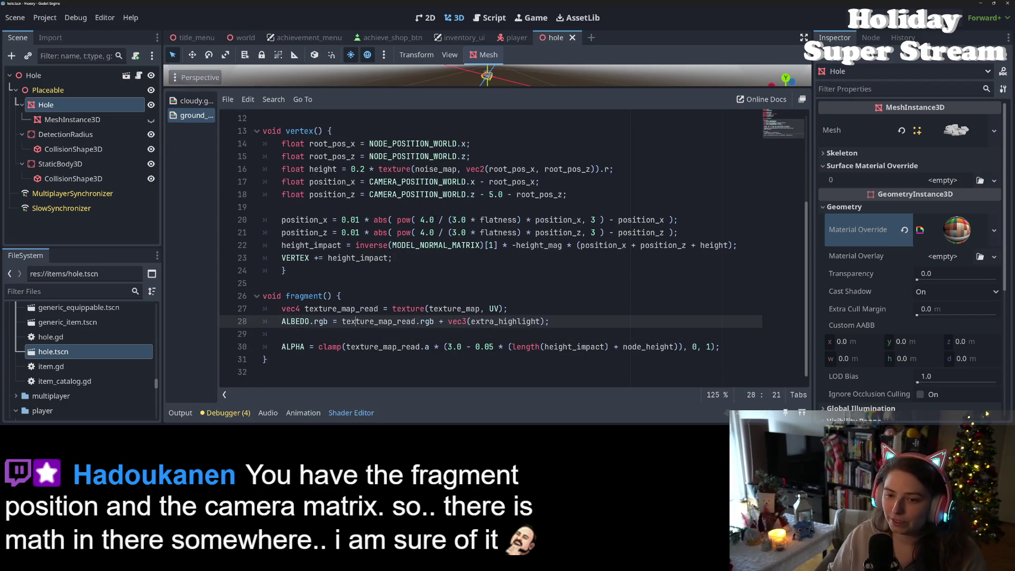
left_click(414, 181)
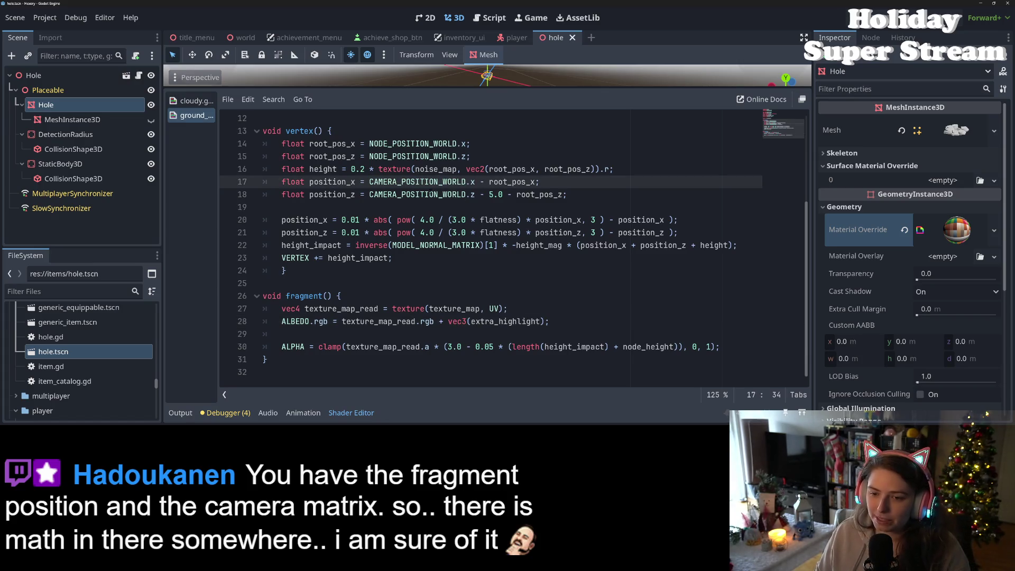
double_click(407, 143)
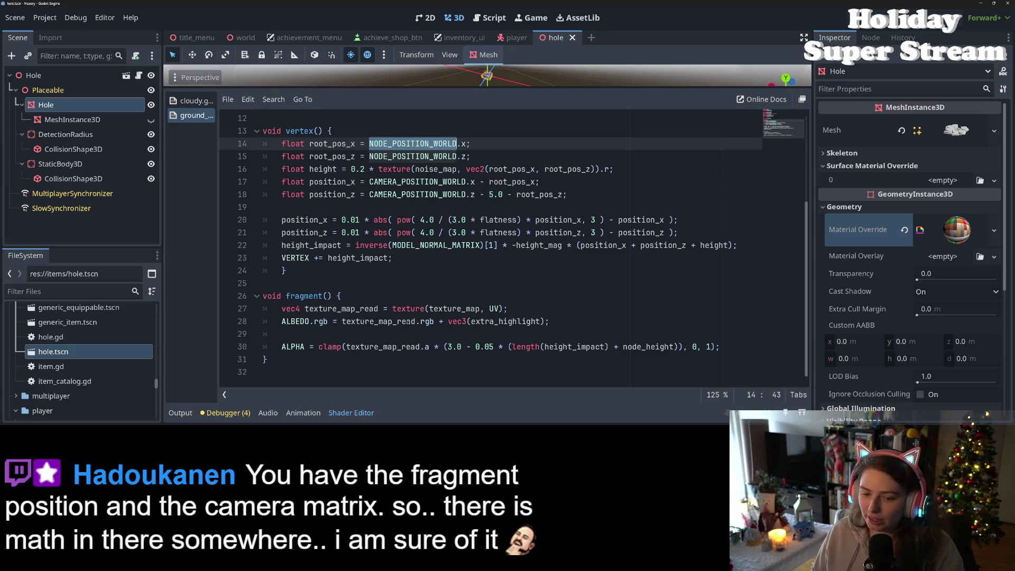
left_click(401, 334)
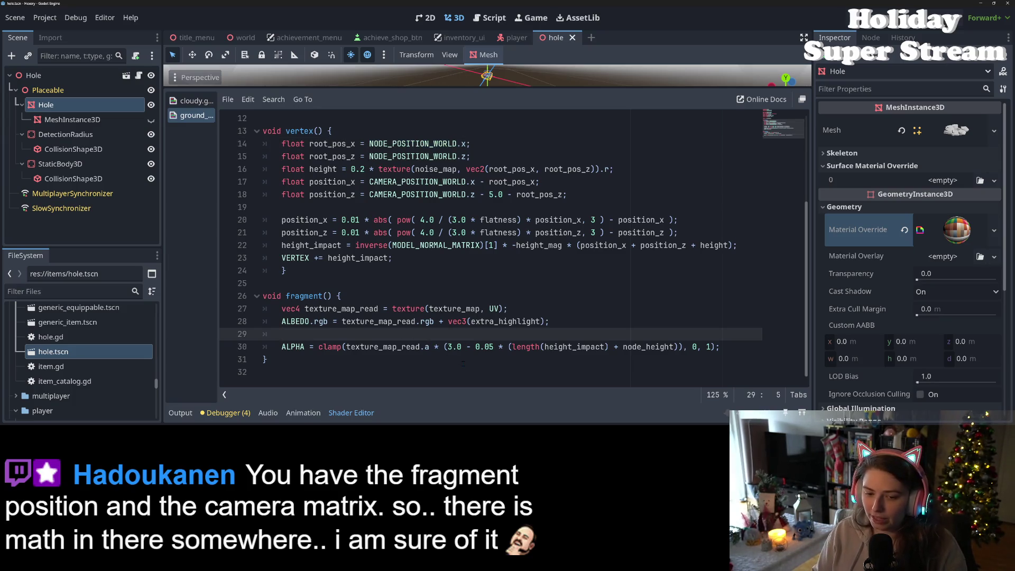
left_click(337, 347)
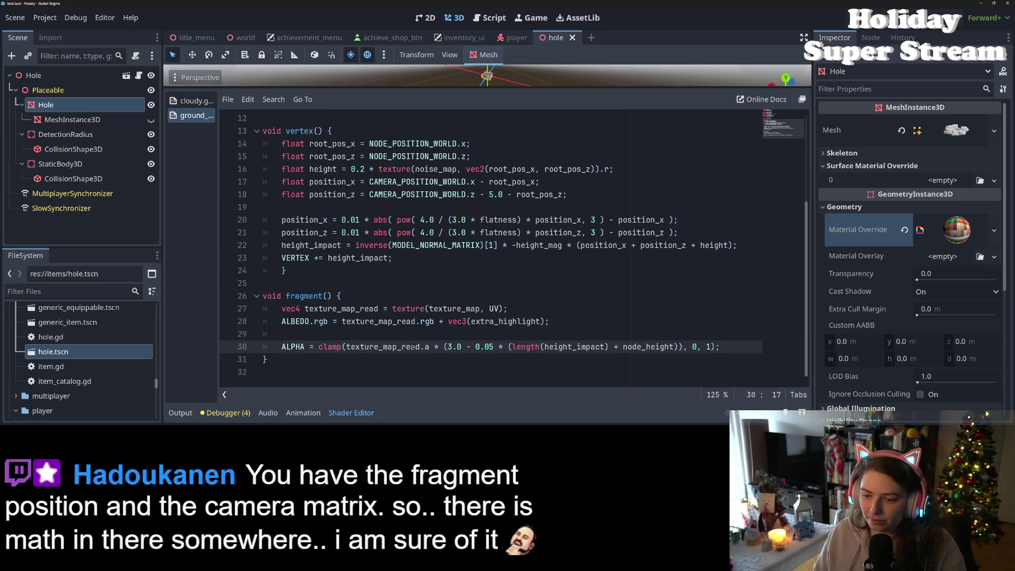
left_click(696, 346)
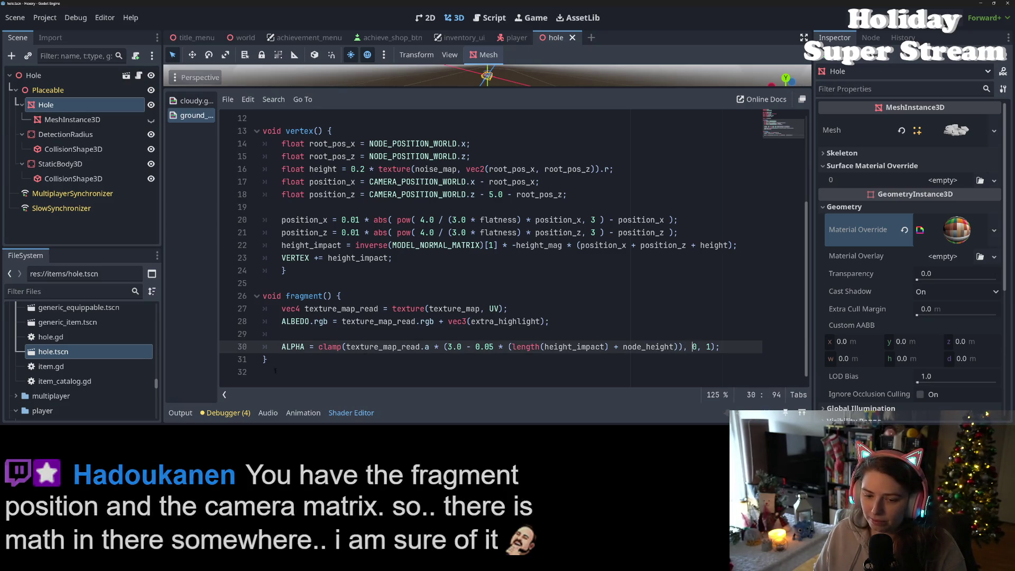
left_click_drag(281, 347, 347, 348)
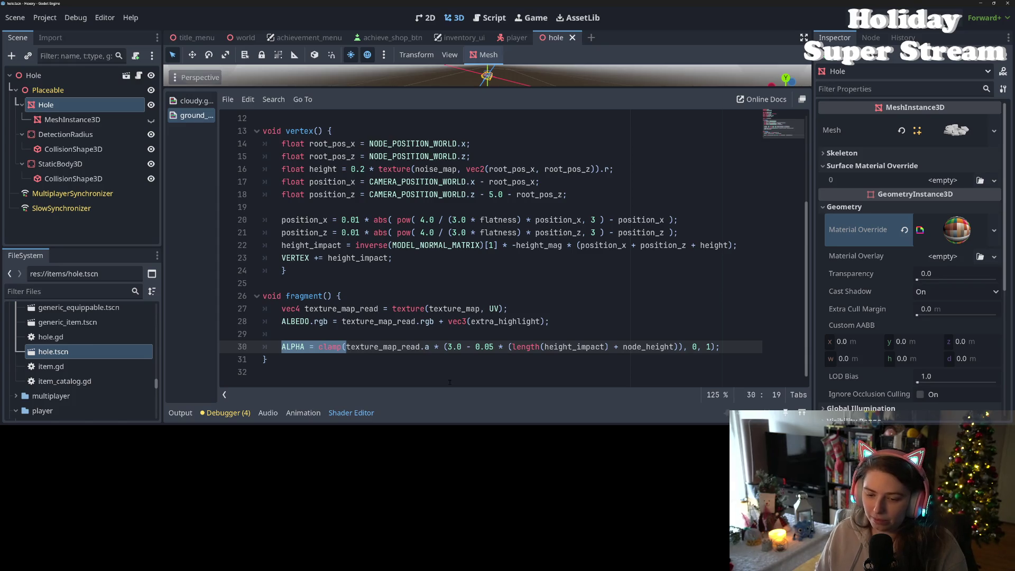
left_click_drag(438, 347, 280, 348)
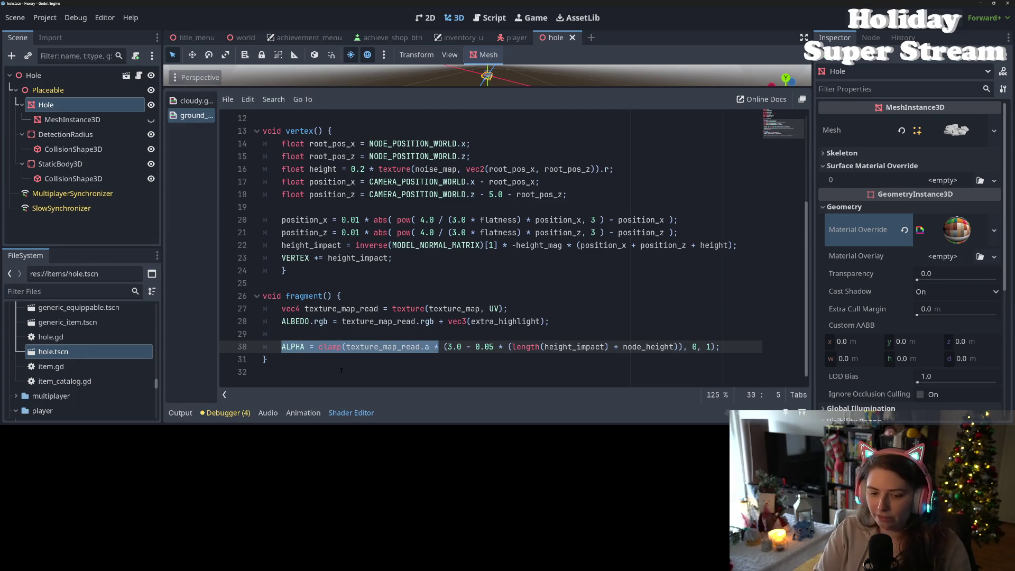
Turn line 30 into an if statement testing the fade value below 0.5 with an open block
type("if")
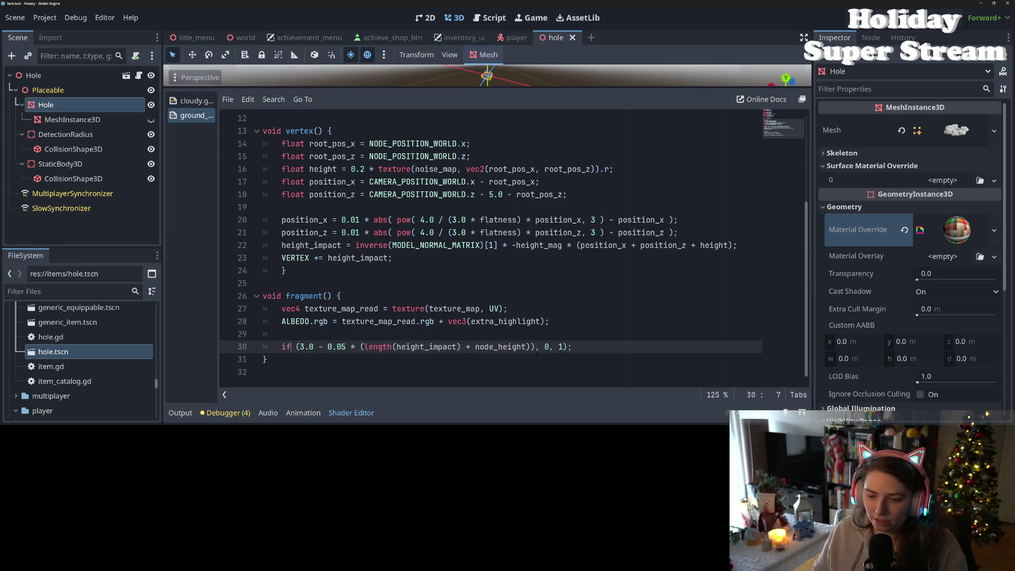
left_click_drag(572, 347, 534, 349)
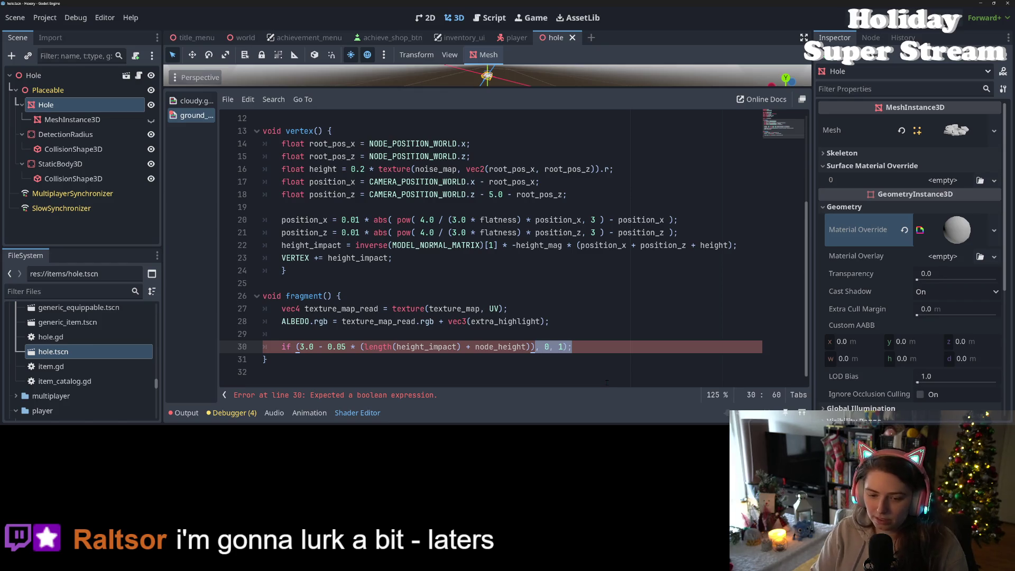
key("BackSpace")
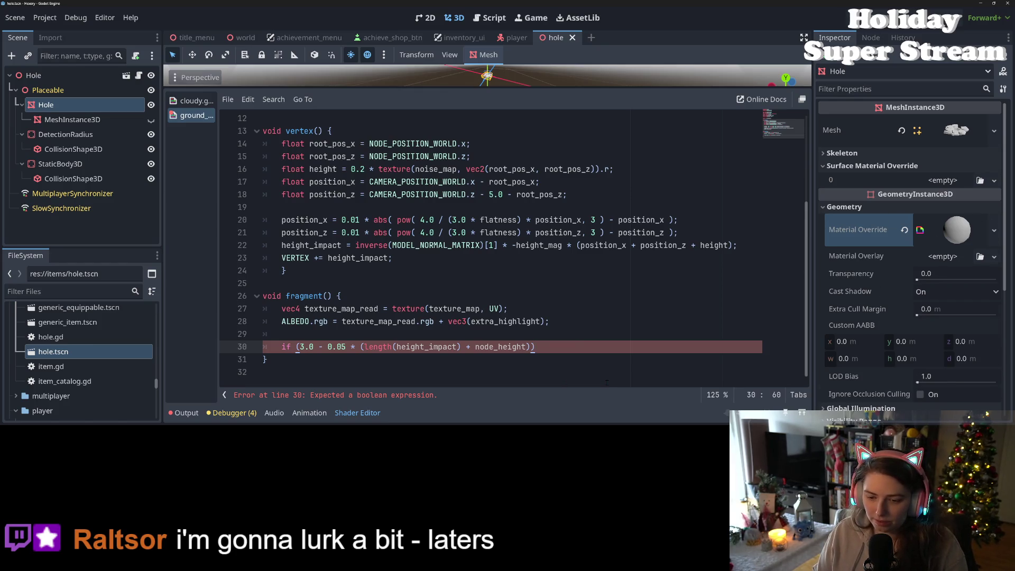
key("Down")
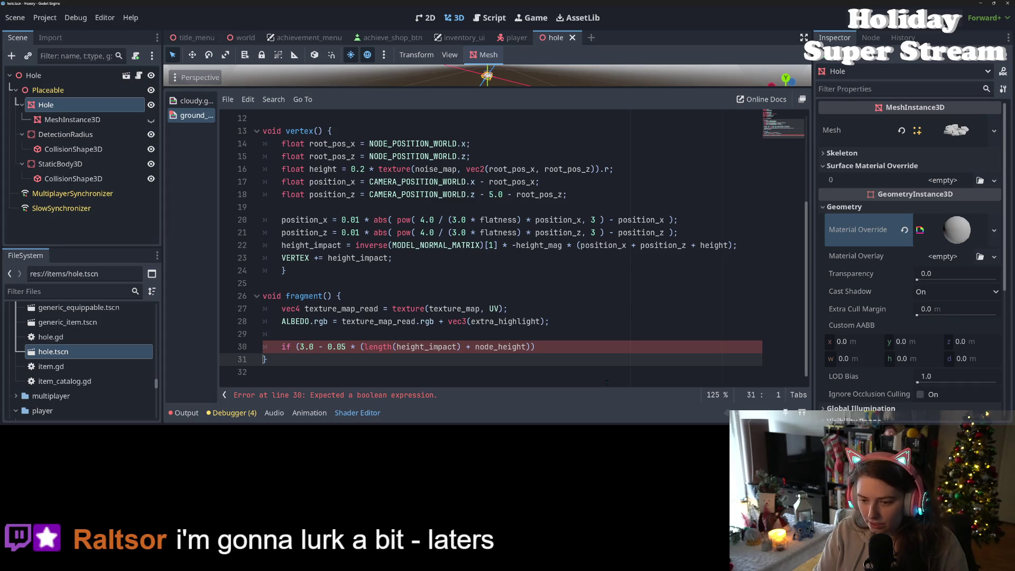
key("Up")
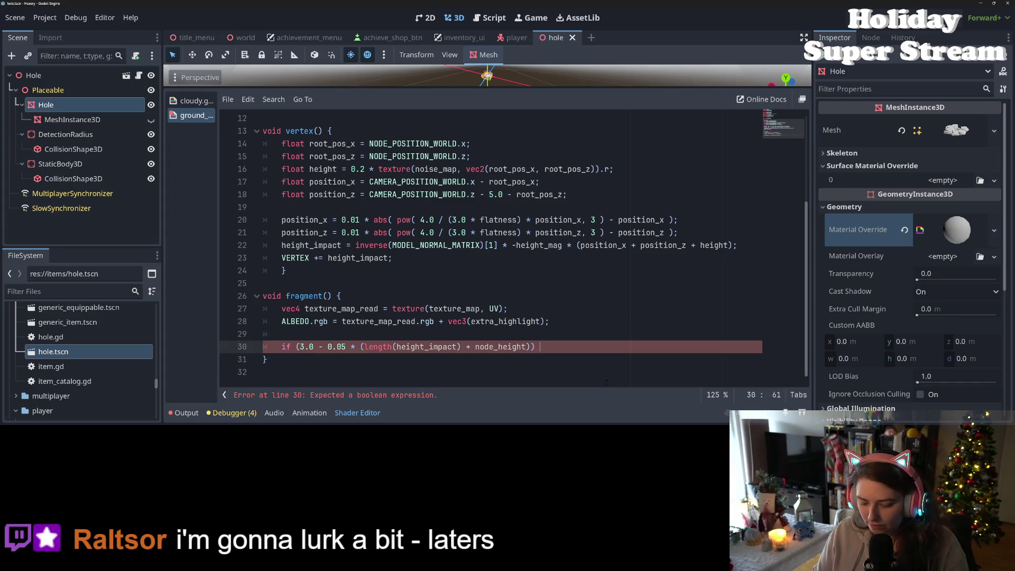
type("0.5")
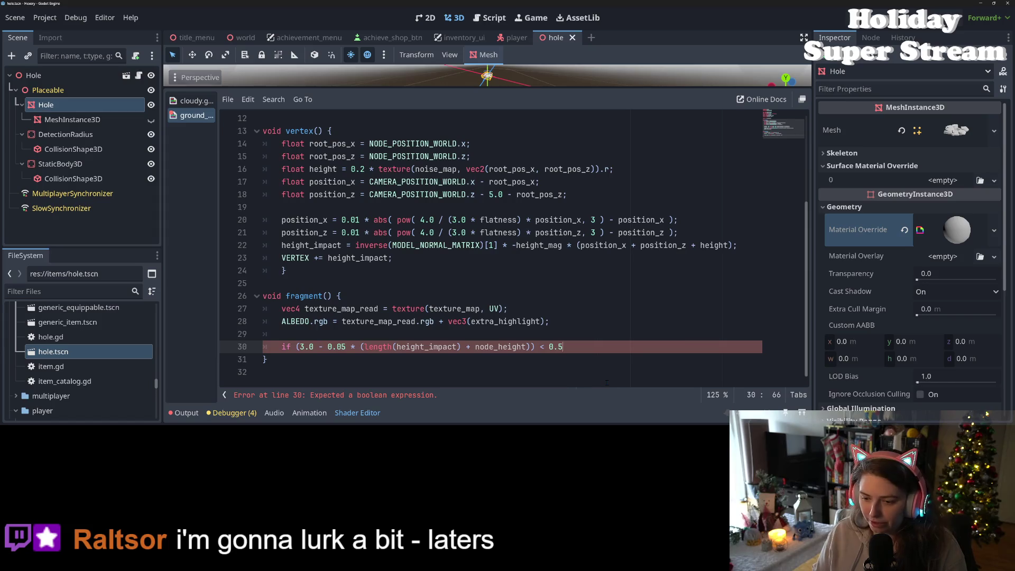
type(":")
key("BackSpace")
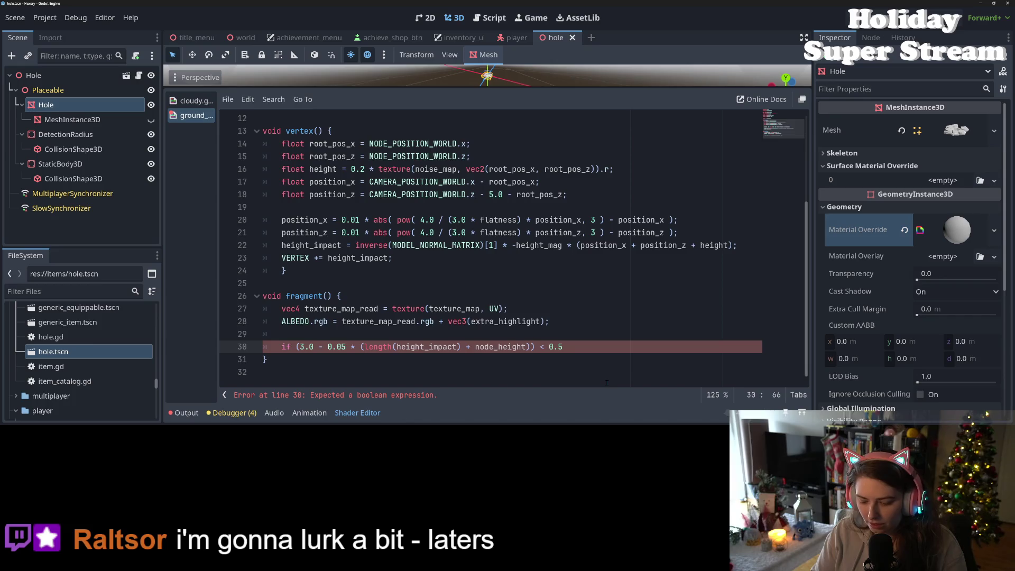
type("{")
key("Return")
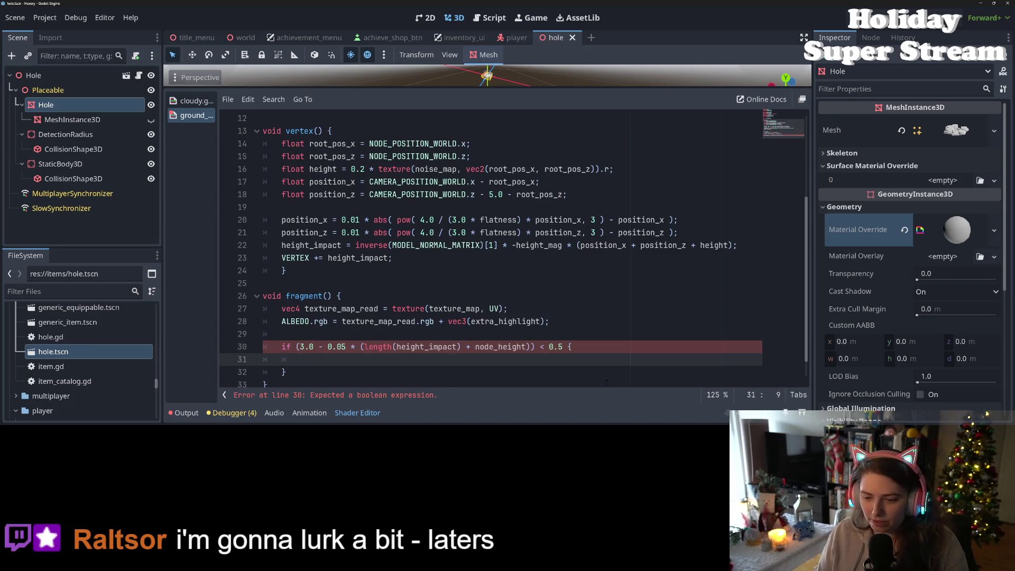
Wrap the line 30 comparison in parentheses and save the scene
left_click_drag(295, 347, 563, 347)
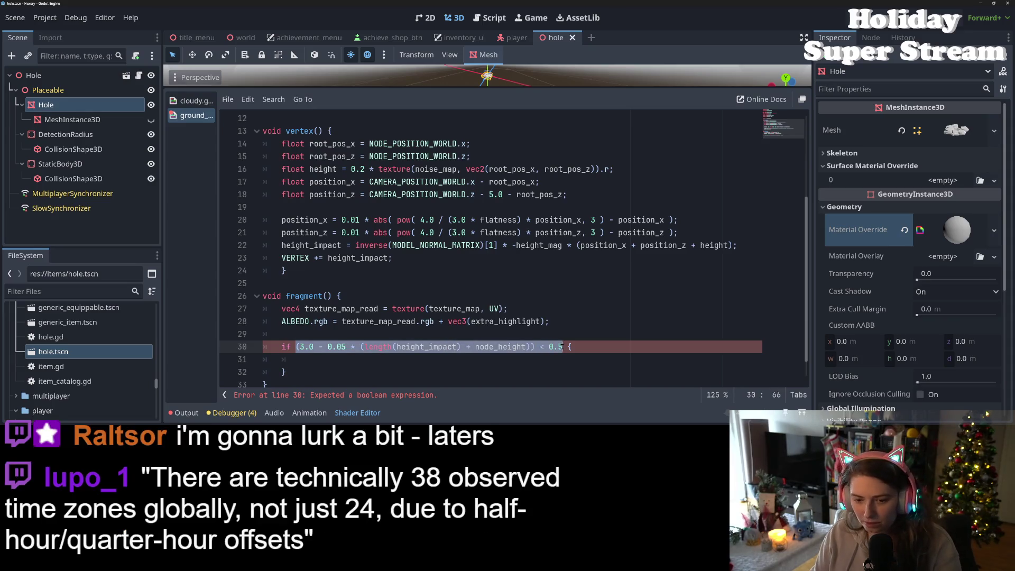
left_click_drag(563, 347, 535, 348)
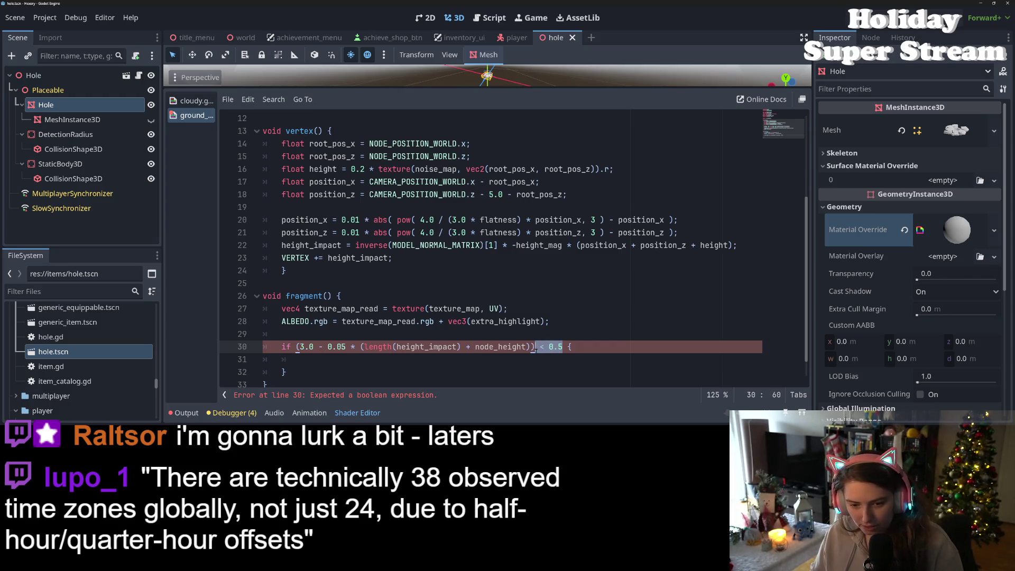
left_click(534, 348)
left_click_drag(298, 346, 564, 348)
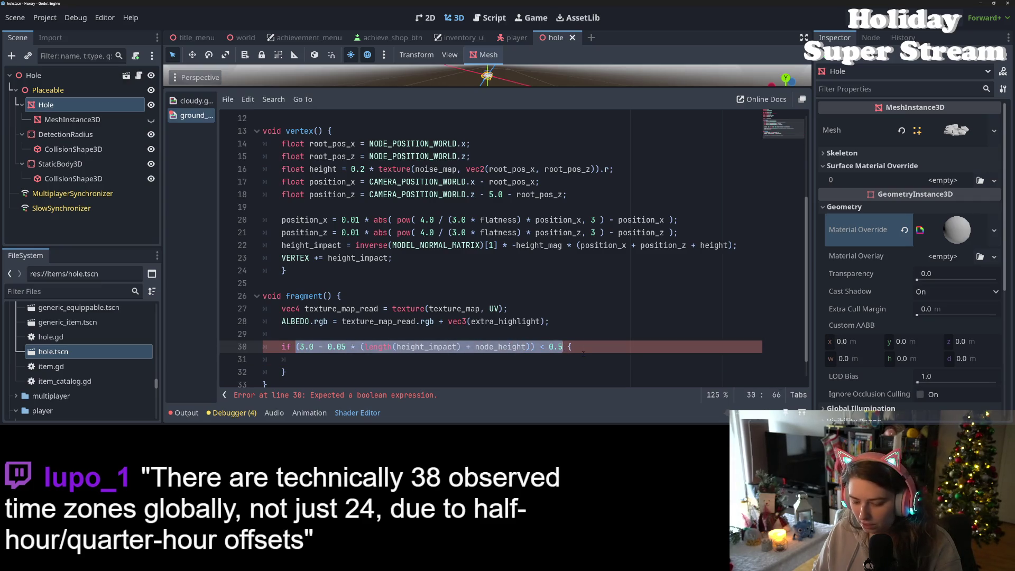
type("(")
left_click(601, 353)
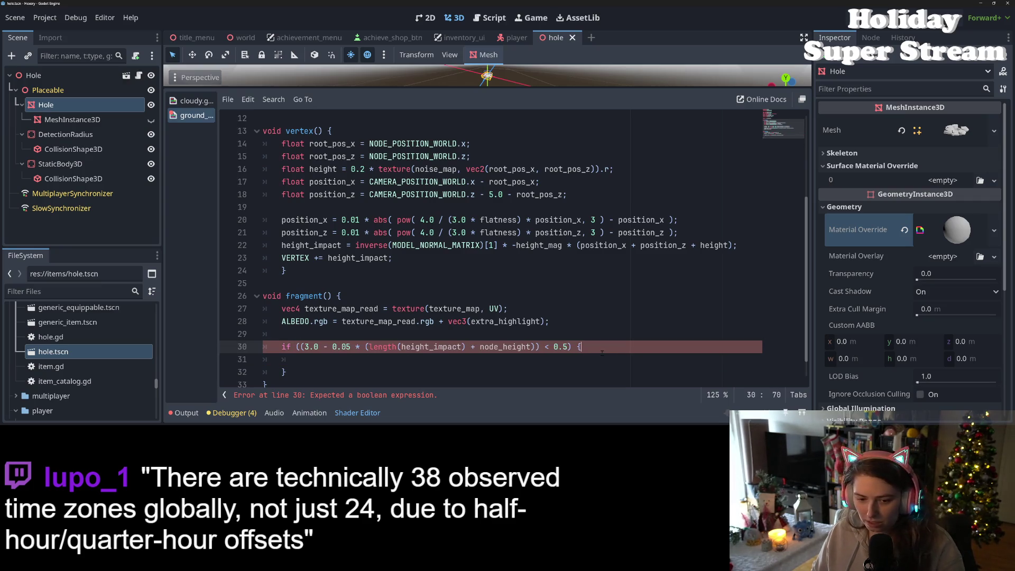
key("ctrl+s")
left_click(593, 363)
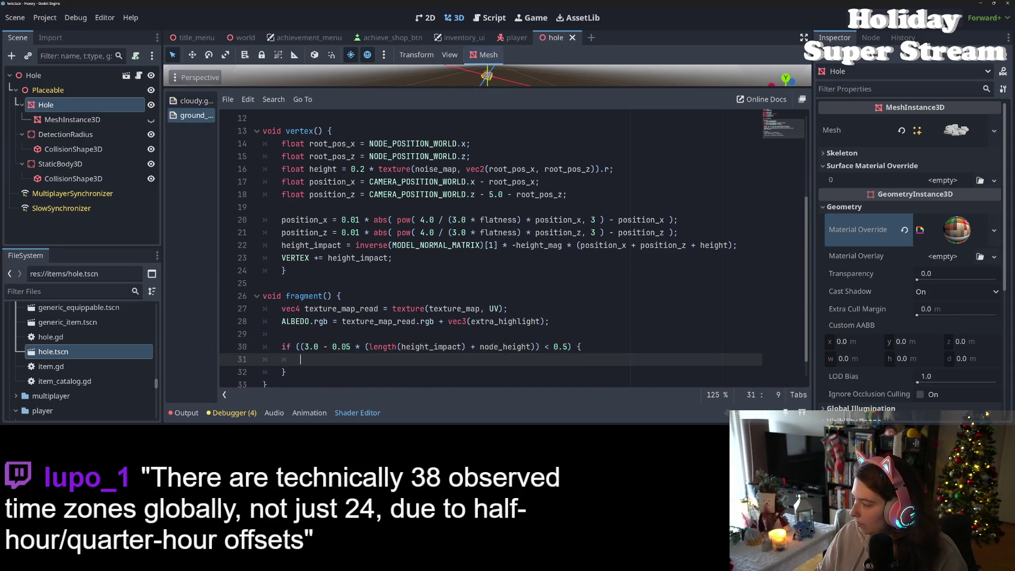
key("alt+Tab")
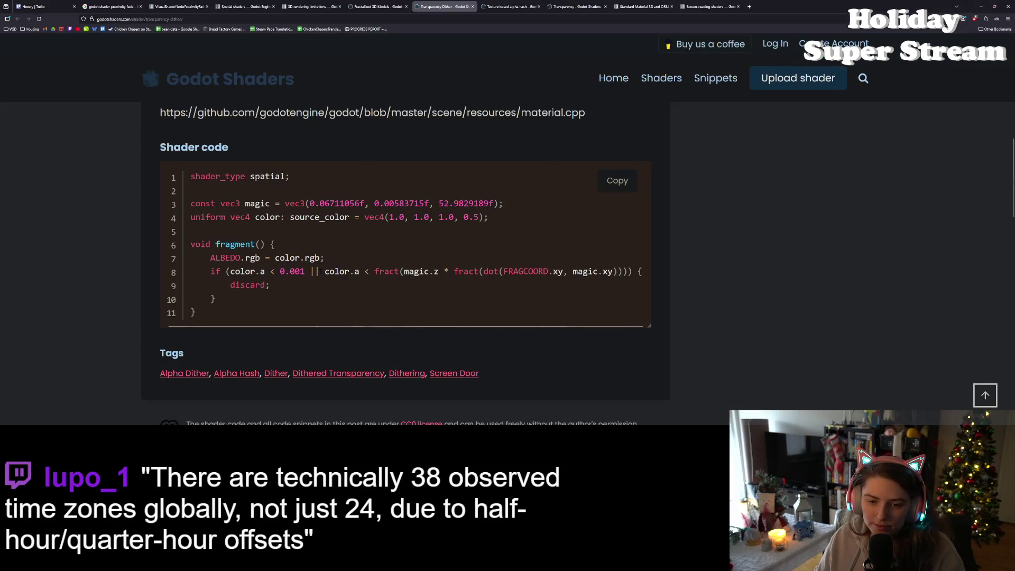
Take the 'const vec3 magic' line from the dither page and restore the browser beside Godot
mouse_move(510, 207)
left_mouse_down()
mouse_move(365, 217)
mouse_move(177, 210)
left_mouse_up()
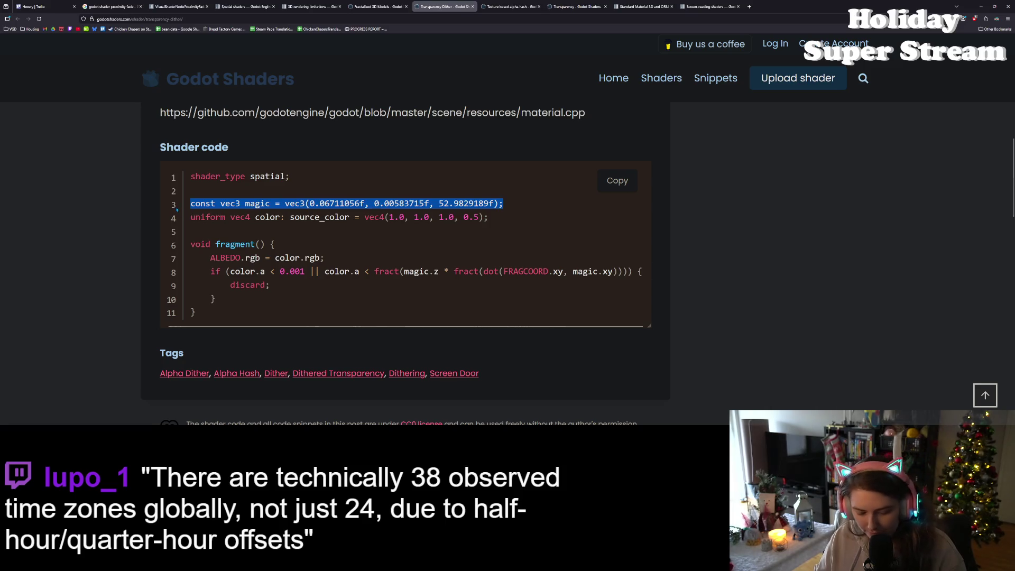
key("super+Down")
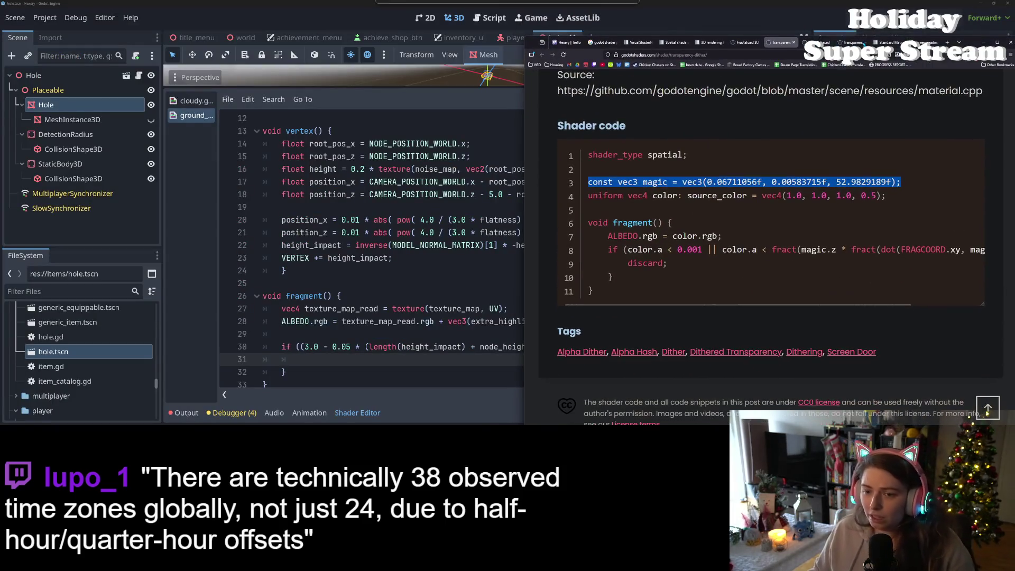
left_click(461, 220)
Paste the magic vec3 constant on line 13 below the height_impact varying and save
scroll(417, 245, "up", 4)
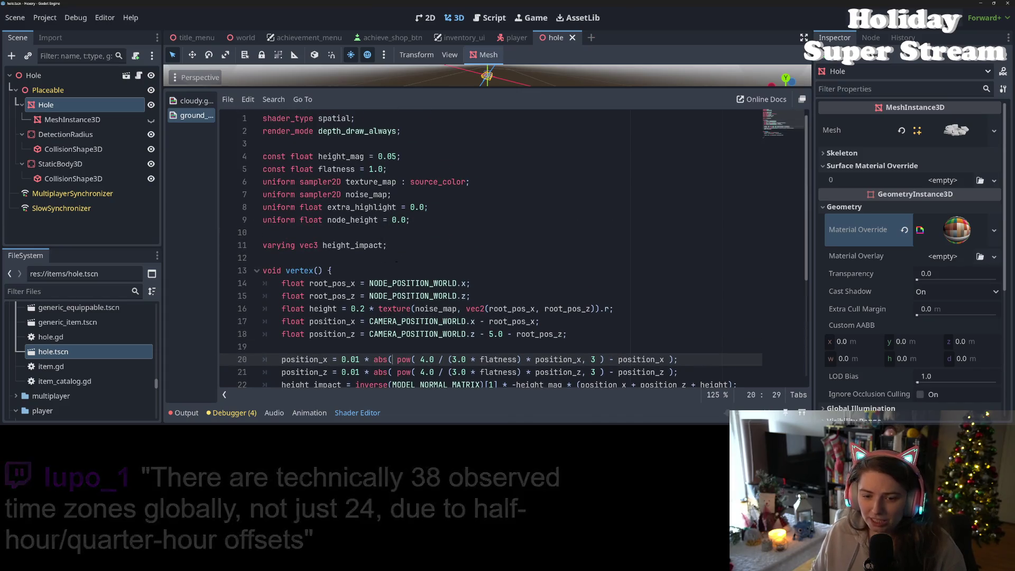
left_click(417, 246)
key("Return")
key("Return")
type("const vec3 magic = vec3(0.06711056f, 0.00583715f, 52.9829189f);")
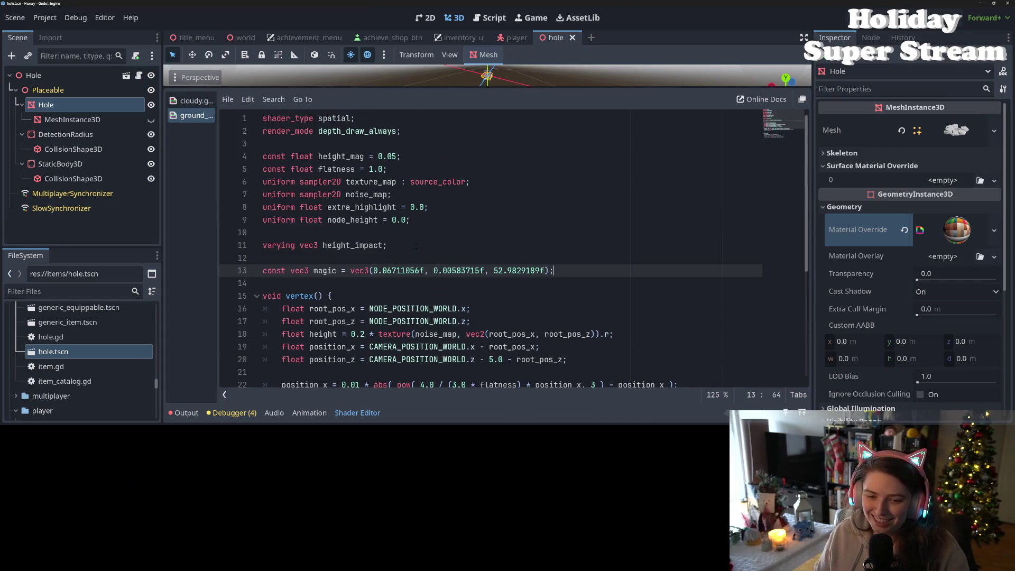
key("ctrl+s")
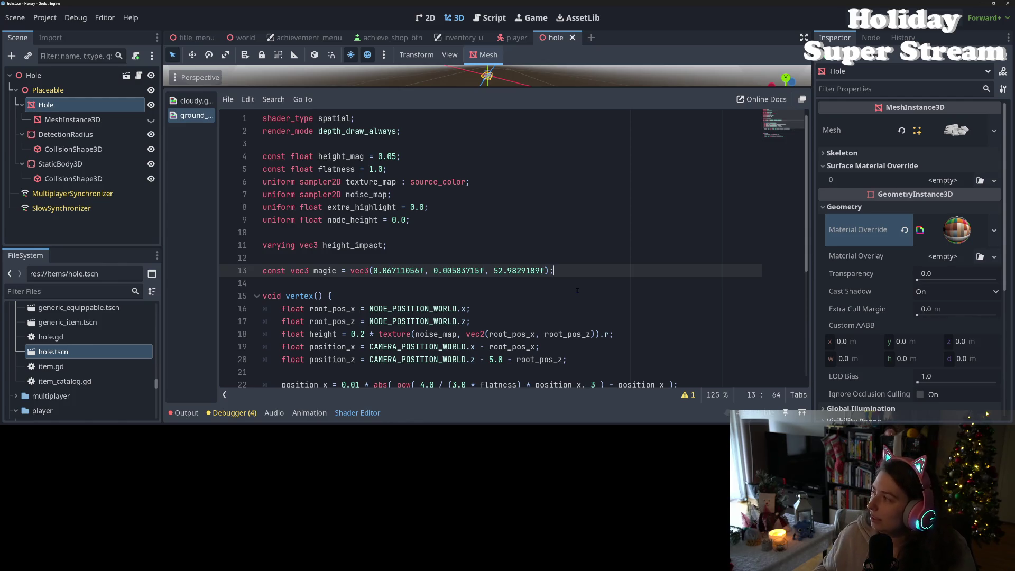
scroll(502, 260, "down", 1)
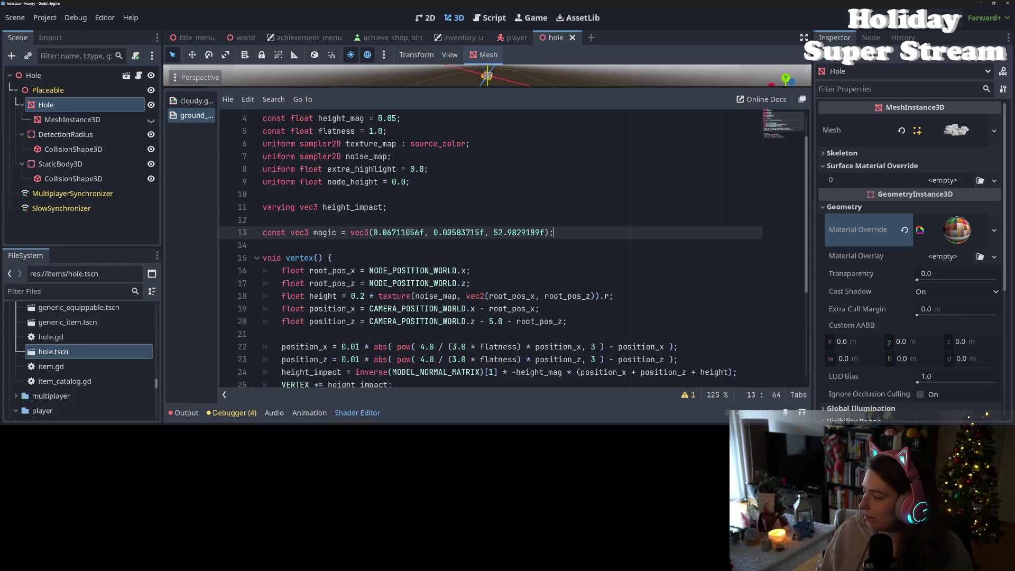
key("alt+Tab")
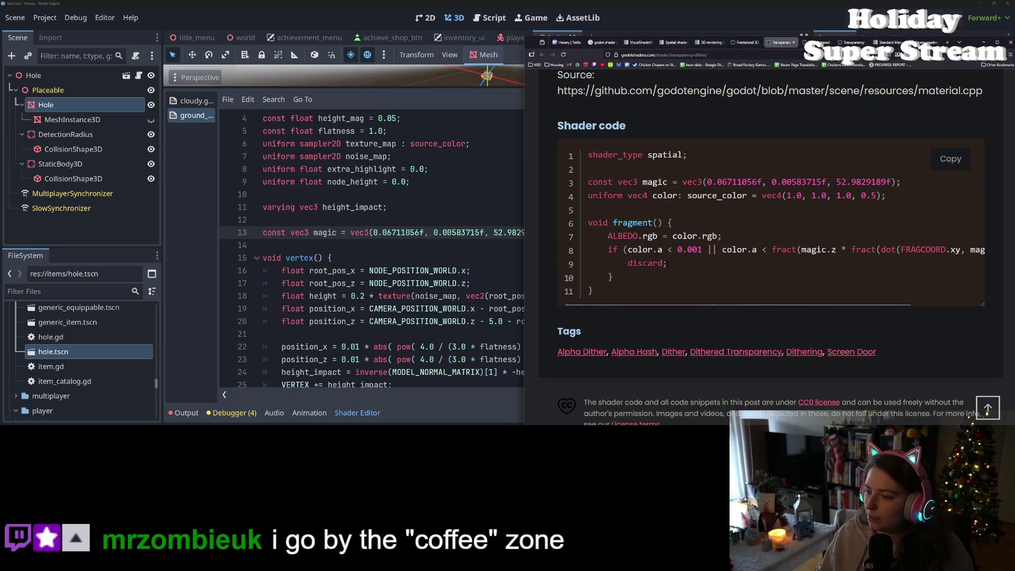
Copy the '||' dither test through 'discard;' from the web shader, back into Godot's fragment function
mouse_move(667, 264)
left_mouse_down()
mouse_move(715, 249)
mouse_move(643, 249)
mouse_move(707, 250)
left_mouse_up()
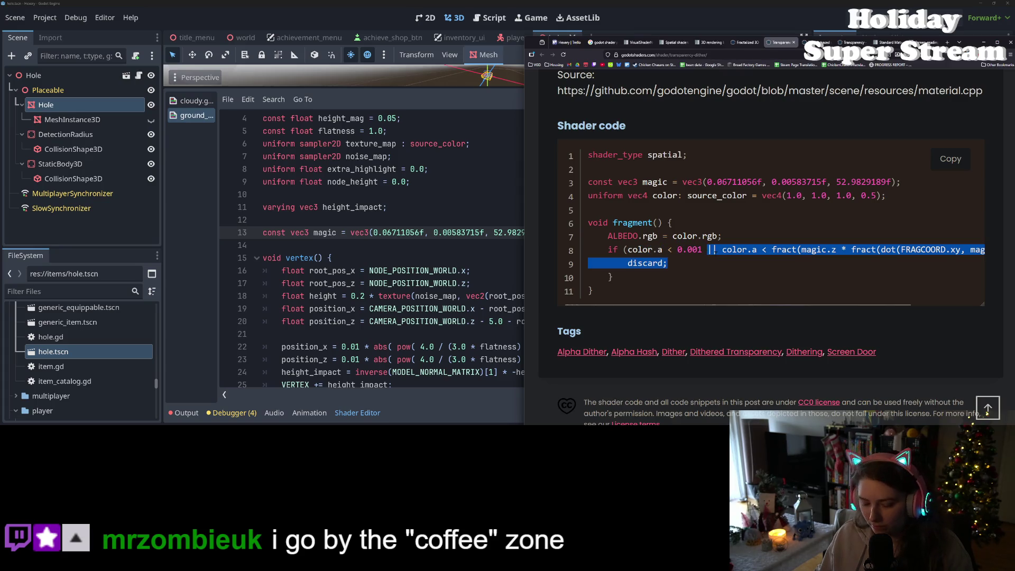
key("alt+Tab")
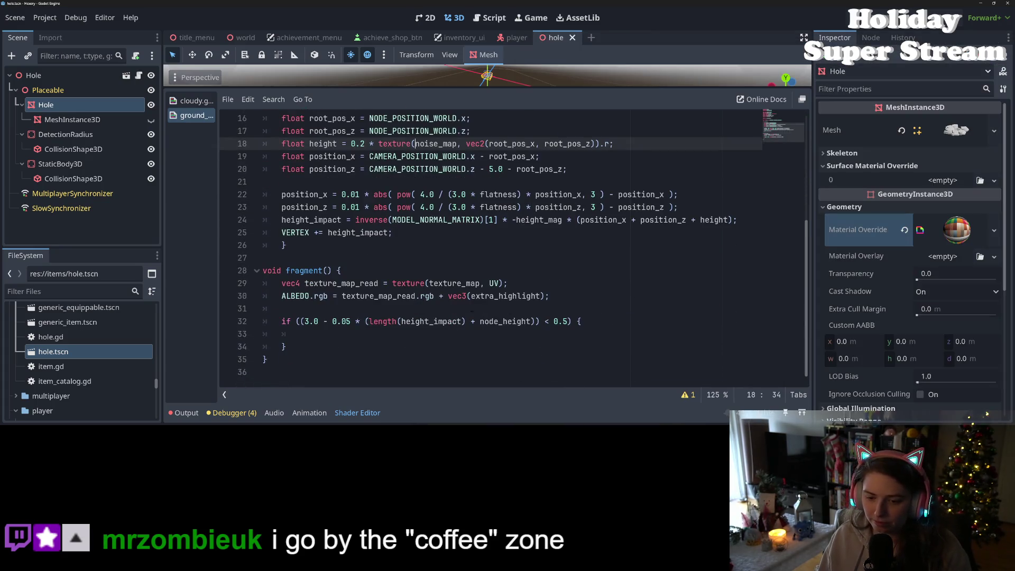
left_click(599, 323)
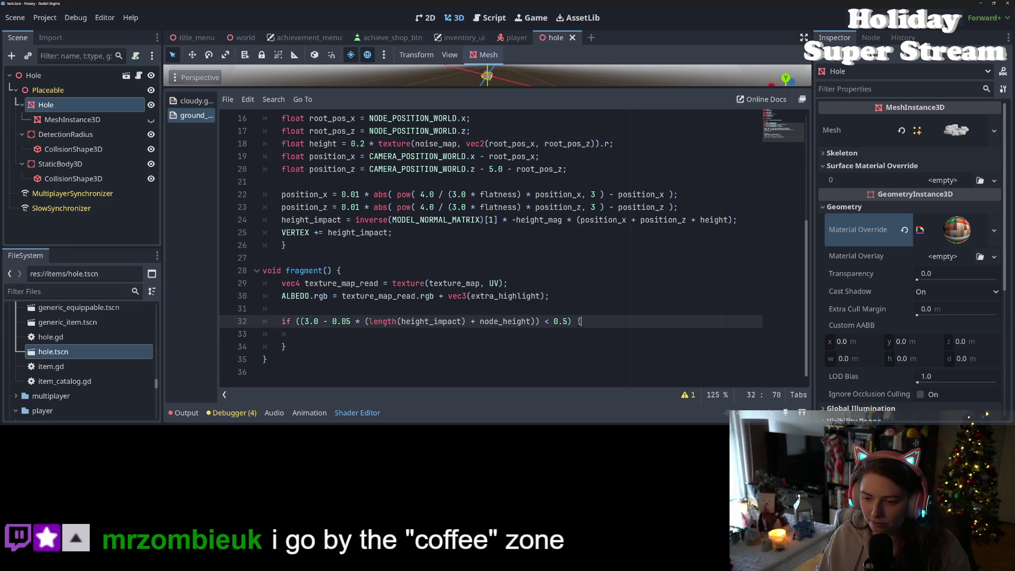
Paste the dither test and discard into the if block, replacing '|| color.a' with a nested 'if'
left_click(620, 332)
type("|| color.a < fract(magic.z * fract(dot(FRAGCOORD.xy, magic.xy)))) { \t\tdiscard;")
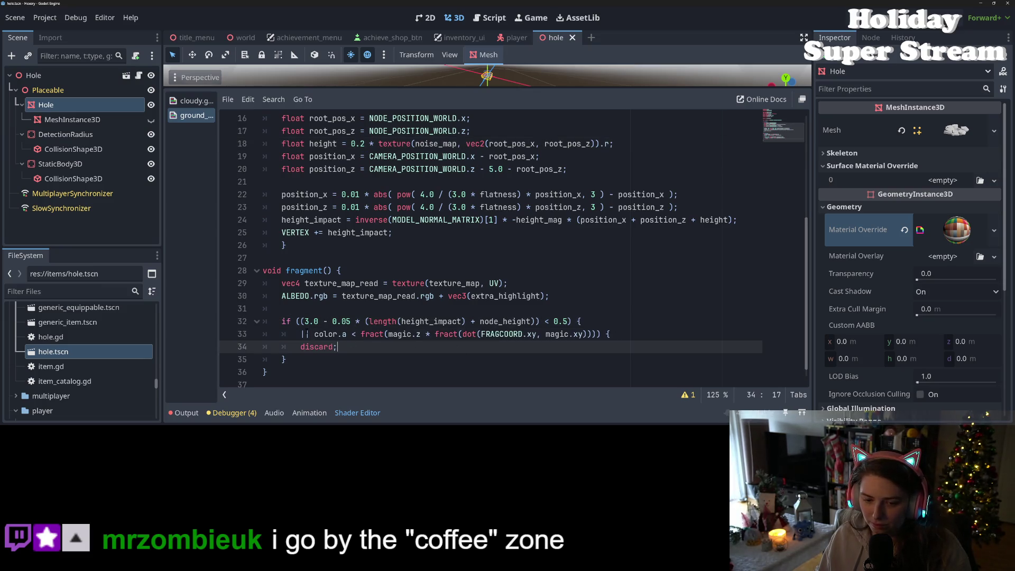
left_click(314, 334)
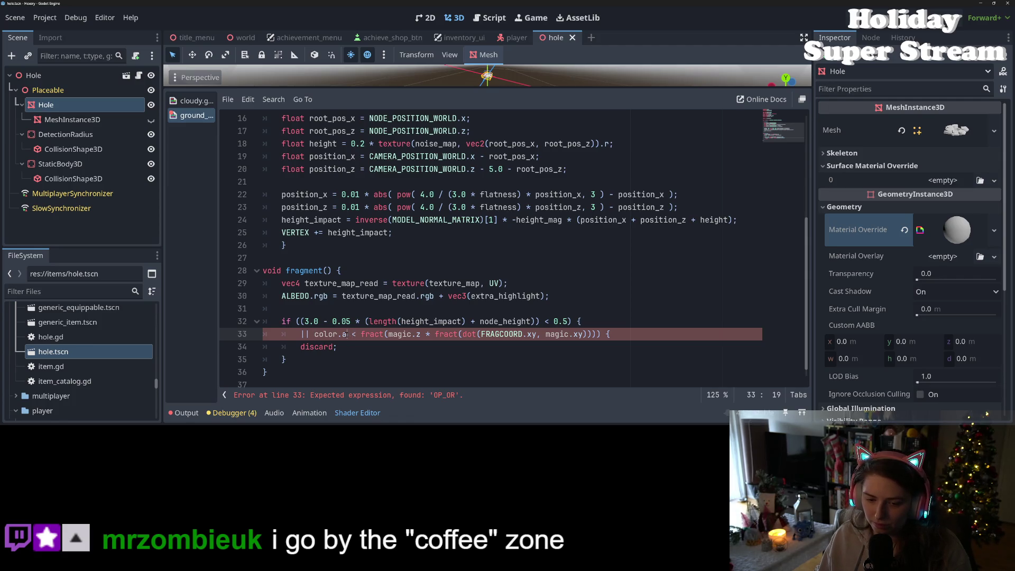
left_click_drag(348, 333, 300, 334)
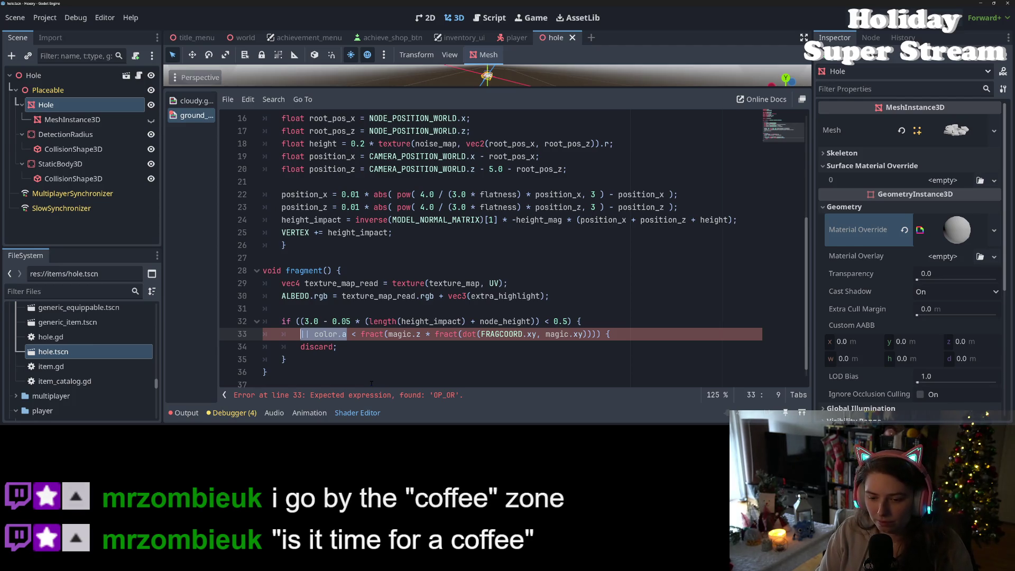
type("if")
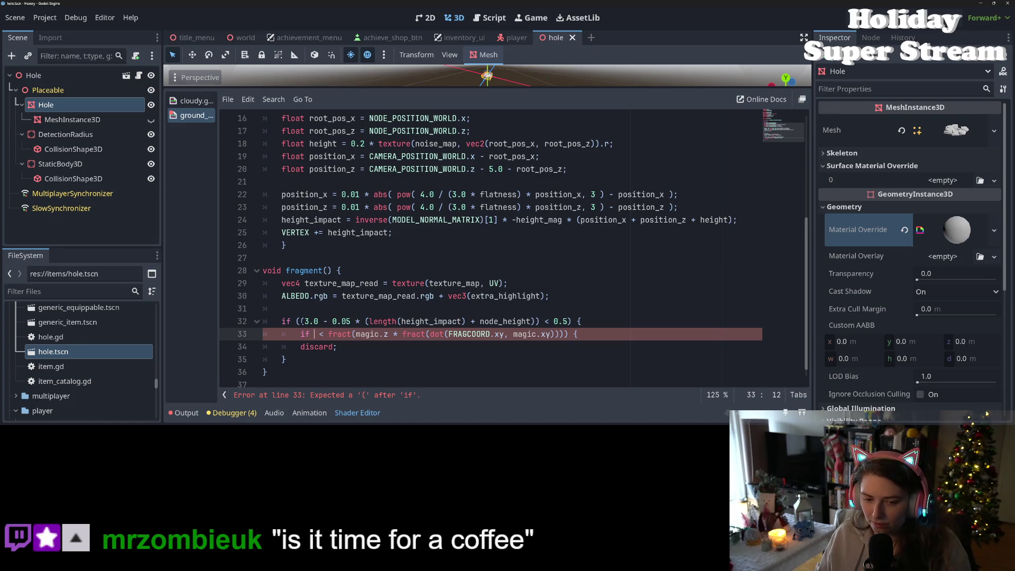
Add a 'float dith =' line above the outer if and select the threshold expression
key("Up")
key("Up")
key("Return")
type("v")
key("BackSpace")
type("flor")
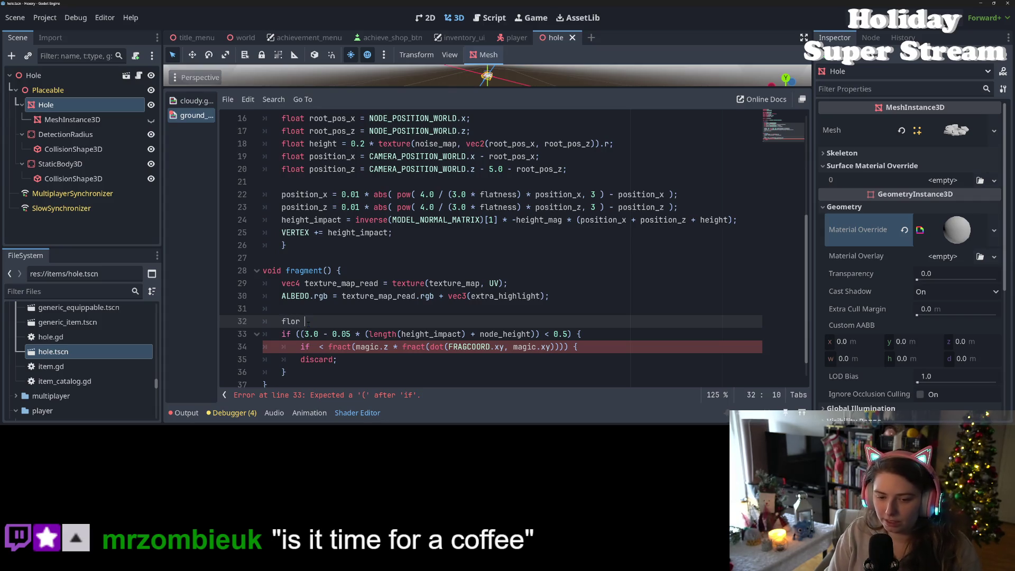
key("BackSpace")
key("BackSpace")
type("oat ")
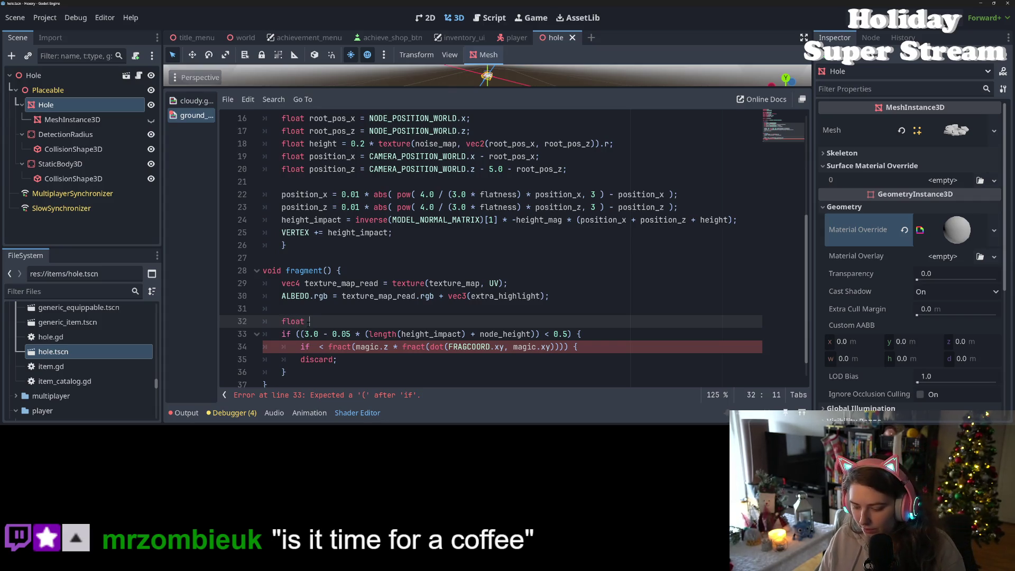
type("di")
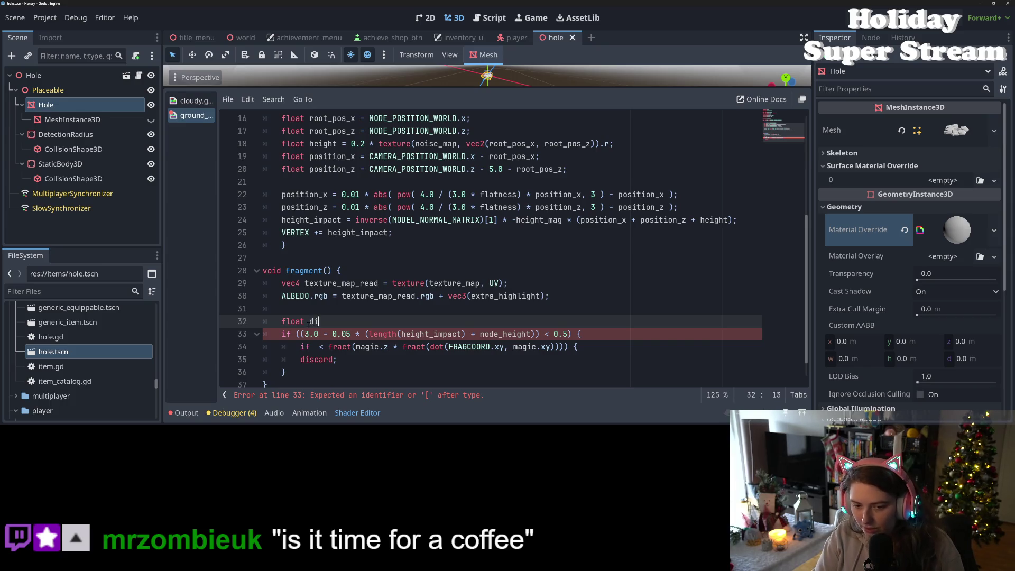
type("th =")
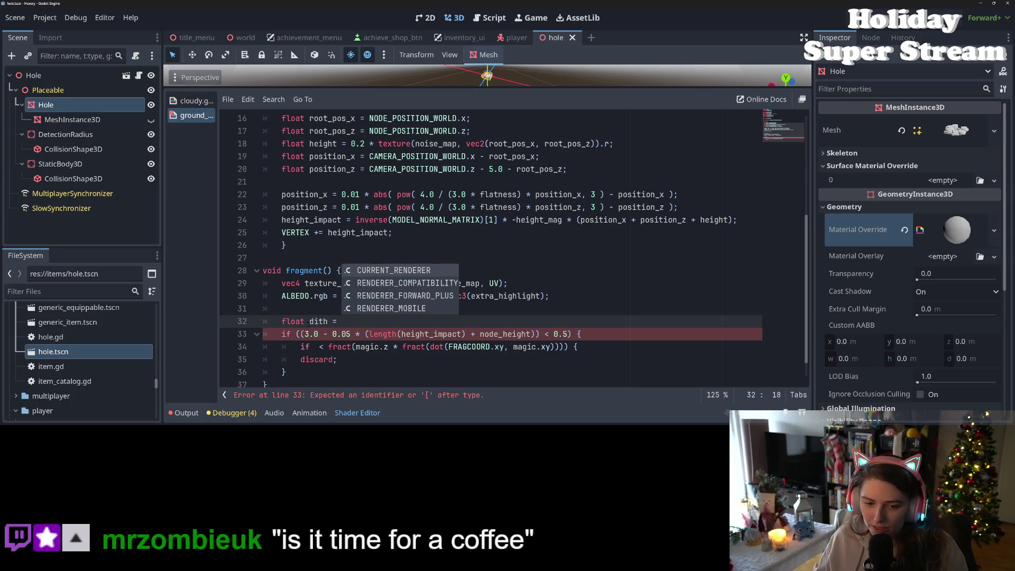
left_click(319, 334)
left_click_drag(318, 334, 540, 334)
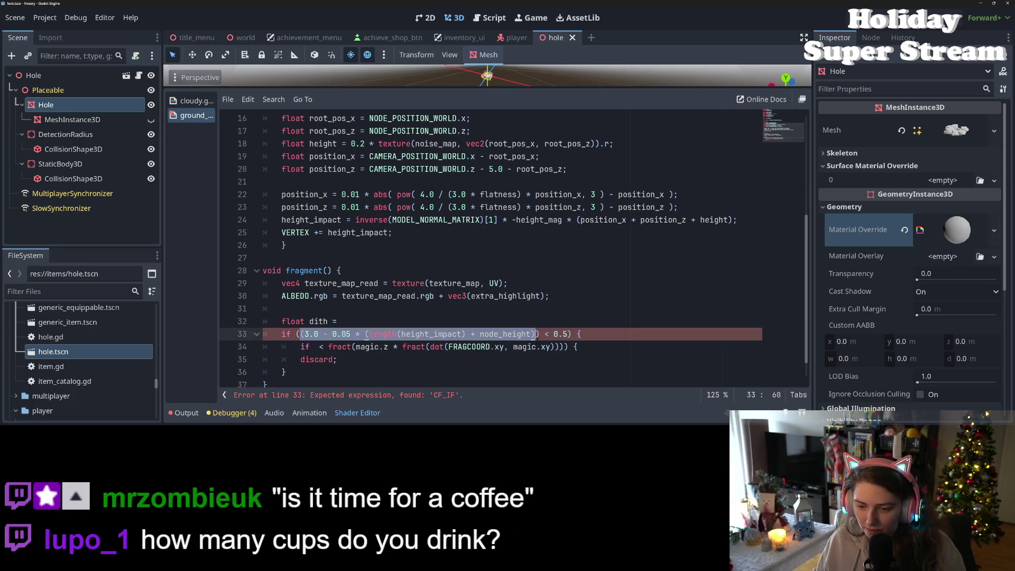
Move the threshold expression into dith's assignment and use dith in both if comparisons
key("ctrl+x")
left_click(475, 326)
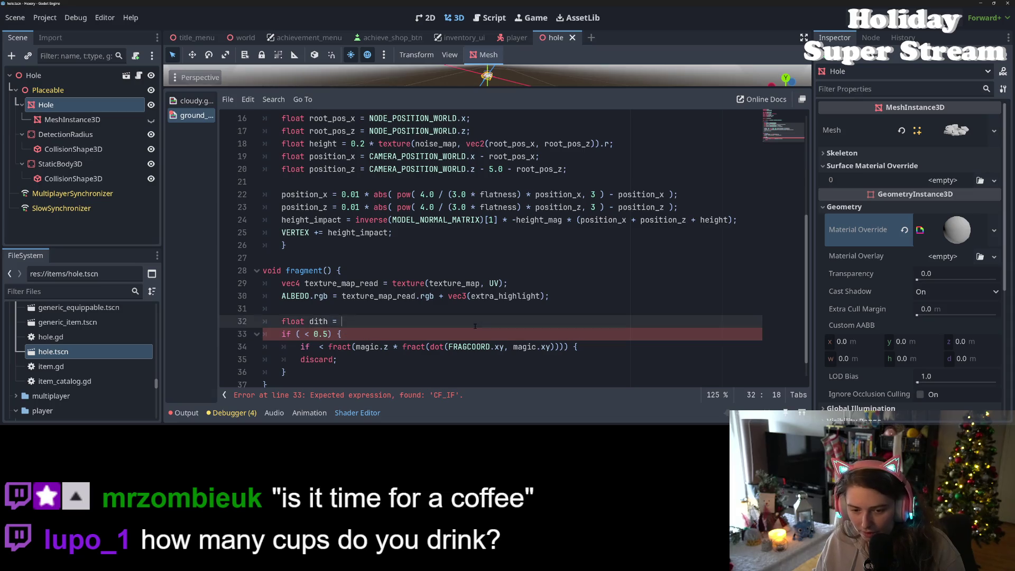
key("ctrl+v")
double_click(319, 321)
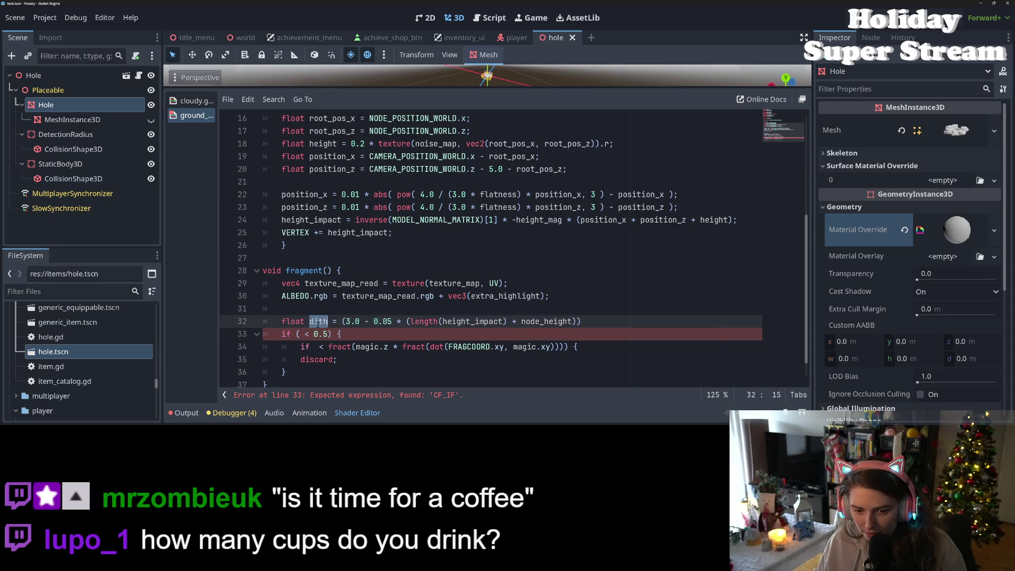
left_click(298, 334)
key("ctrl+v")
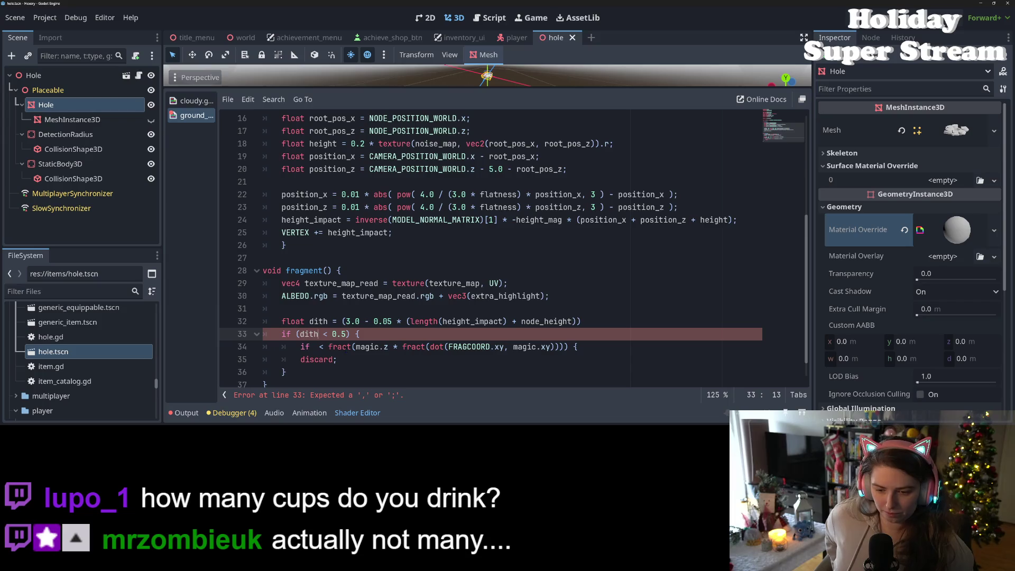
left_click(316, 347)
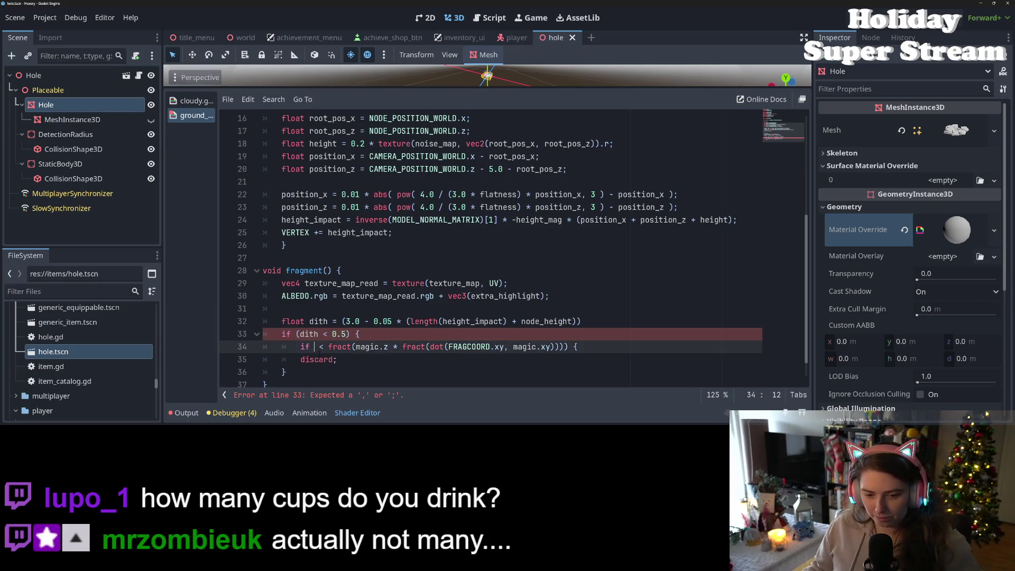
key("ctrl+v")
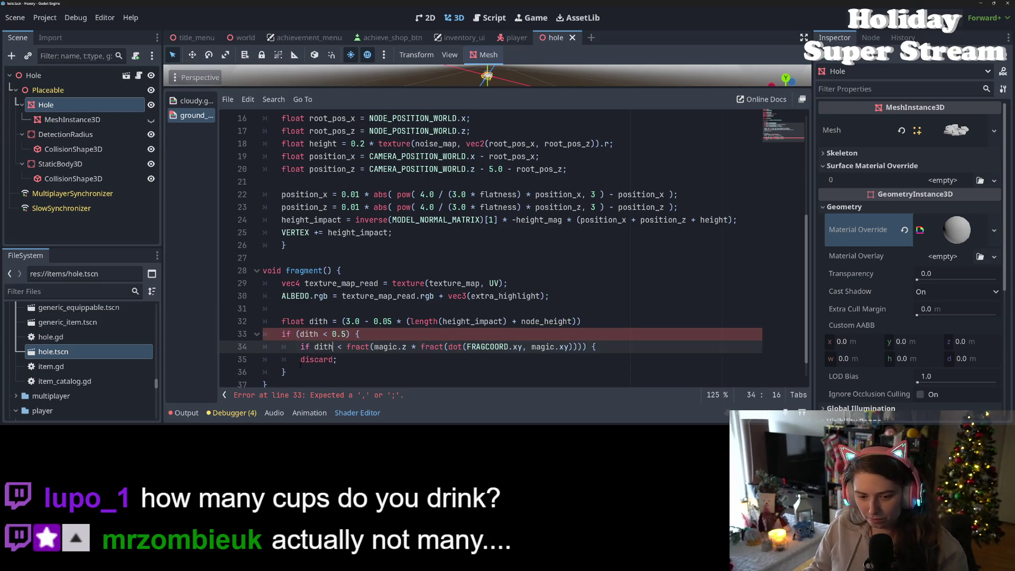
Add the missing closing brace and indent the inner brace and discard line correctly
key("Down")
key("Home")
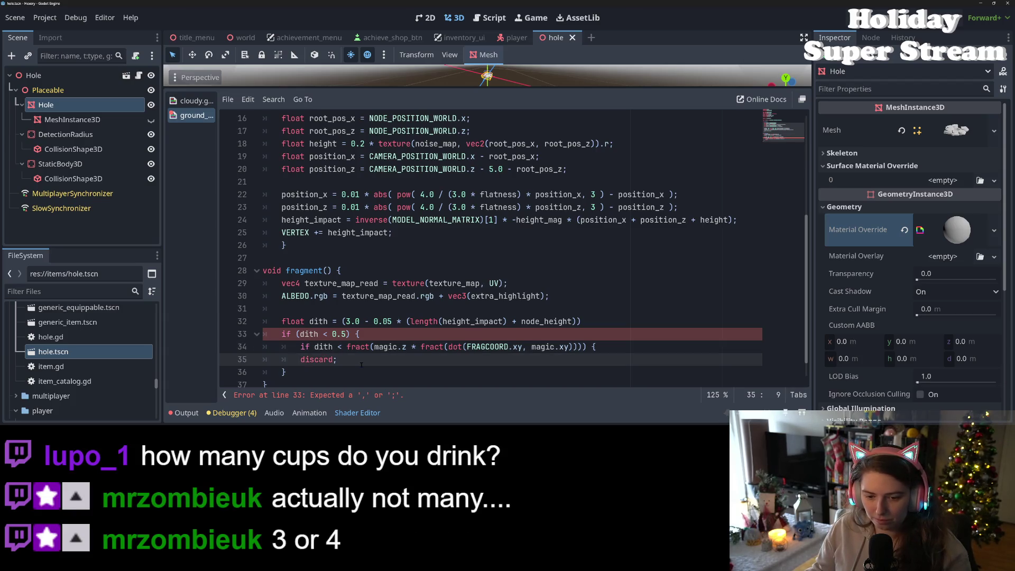
key("Down")
scroll(335, 378, "down", 1)
key("Return")
type("}")
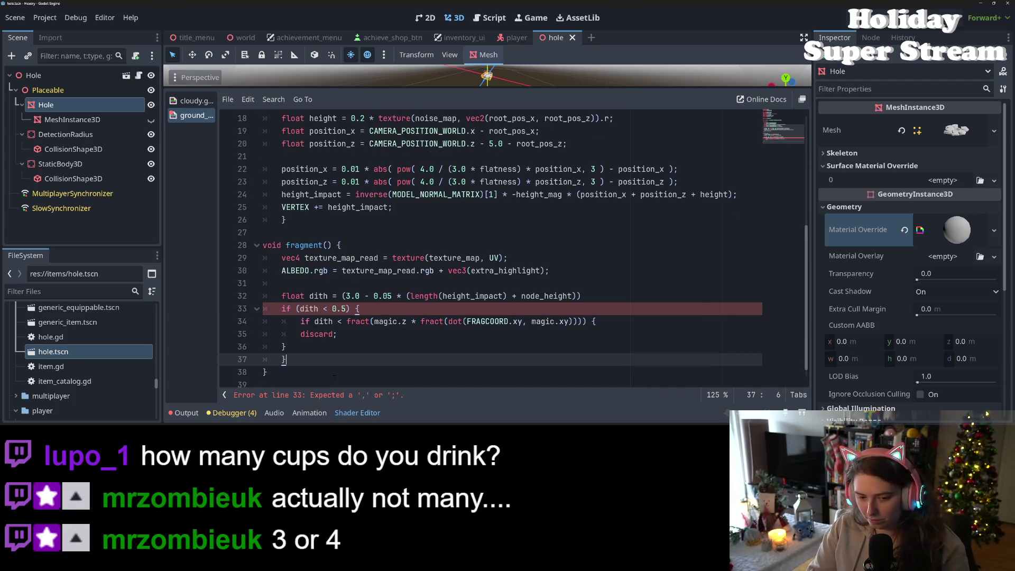
left_click(281, 347)
key("Tab")
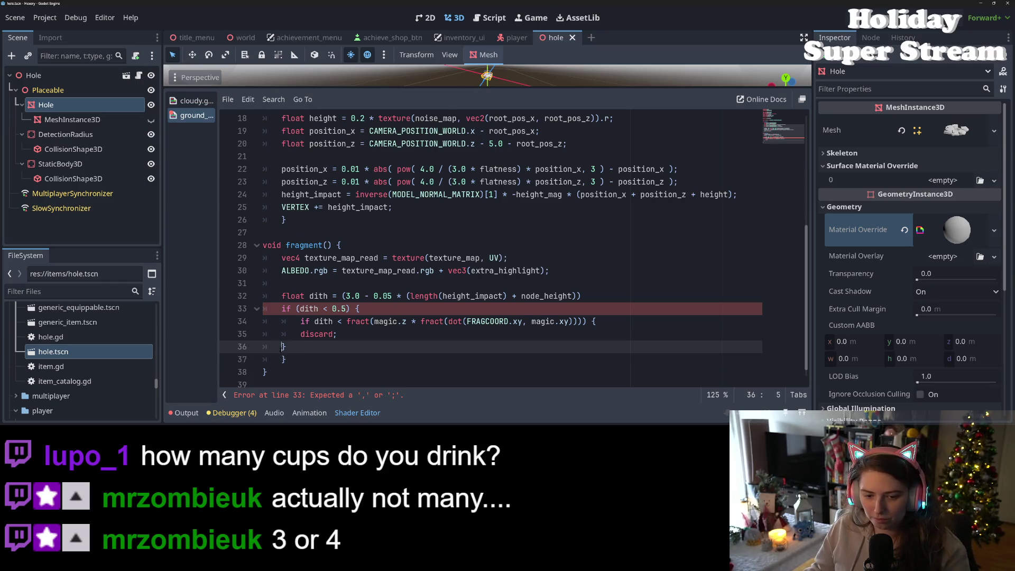
left_click(301, 334)
key("Tab")
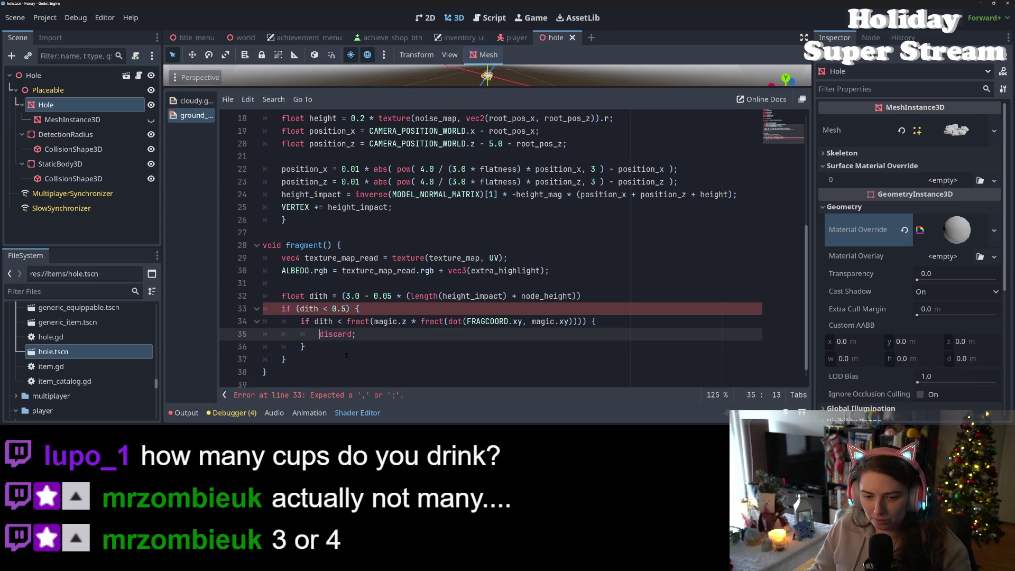
End the dith formula line with a semicolon and save the scene
left_click(319, 312)
double_click(318, 312)
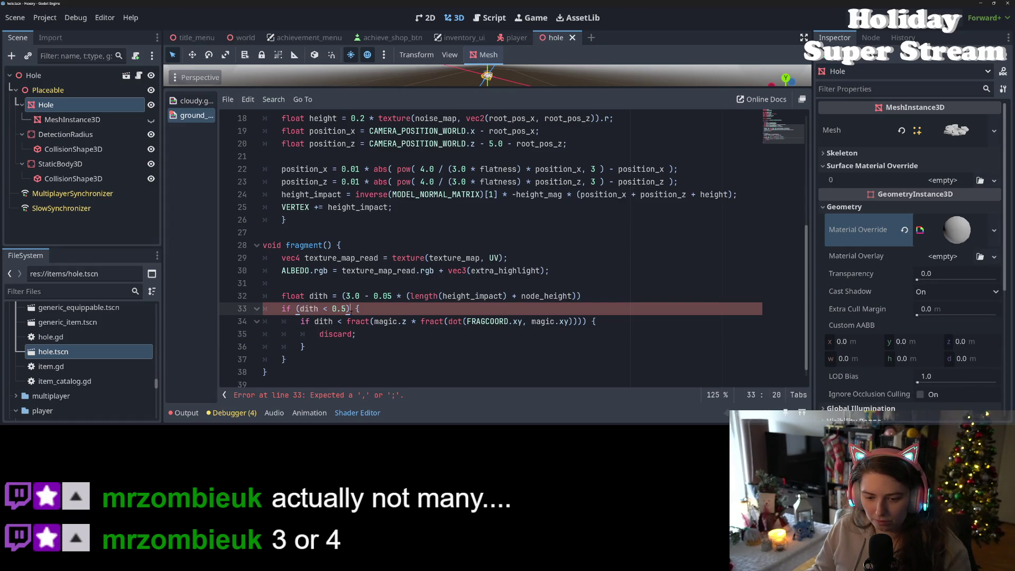
left_click(386, 340)
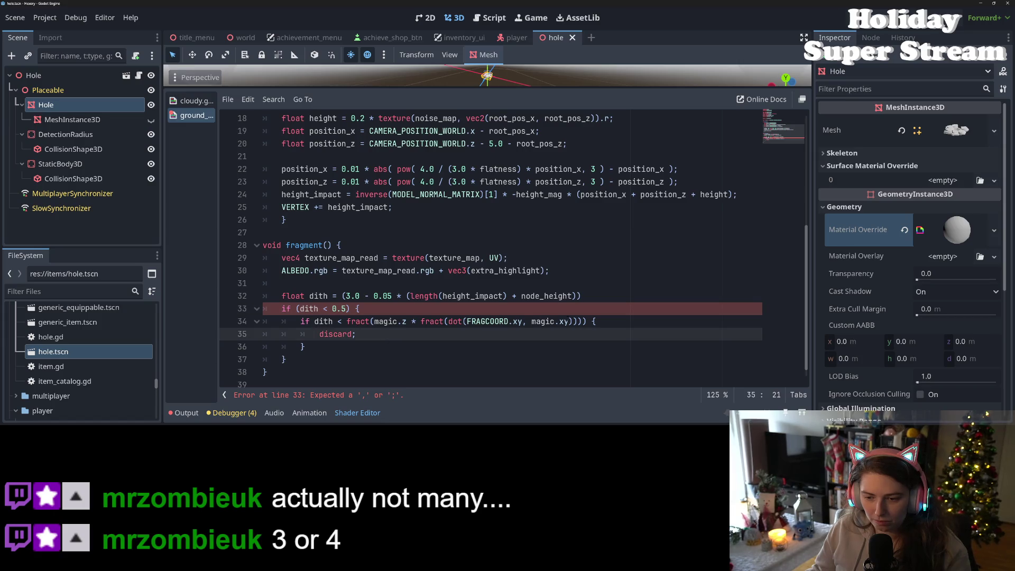
left_click(598, 297)
type(";")
key("ctrl+s")
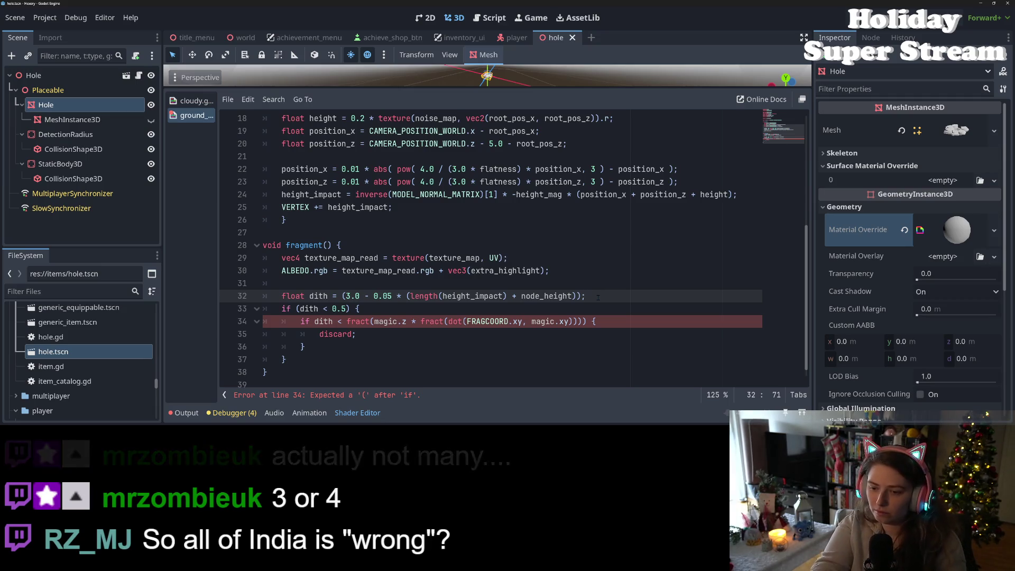
Wrap the inner dither condition on line 34 in parentheses, checking the matching brackets
left_click(481, 330)
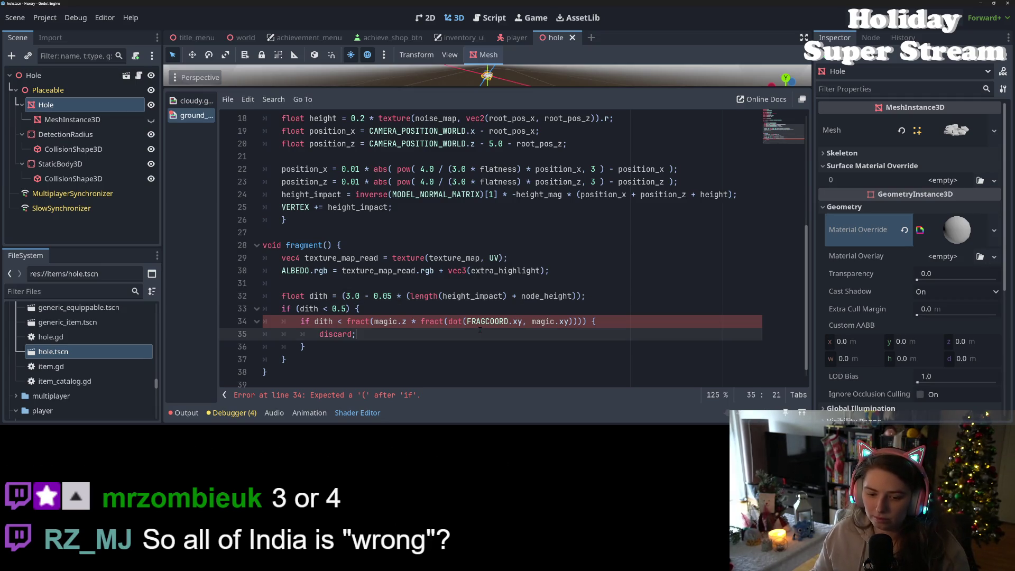
left_click(315, 322)
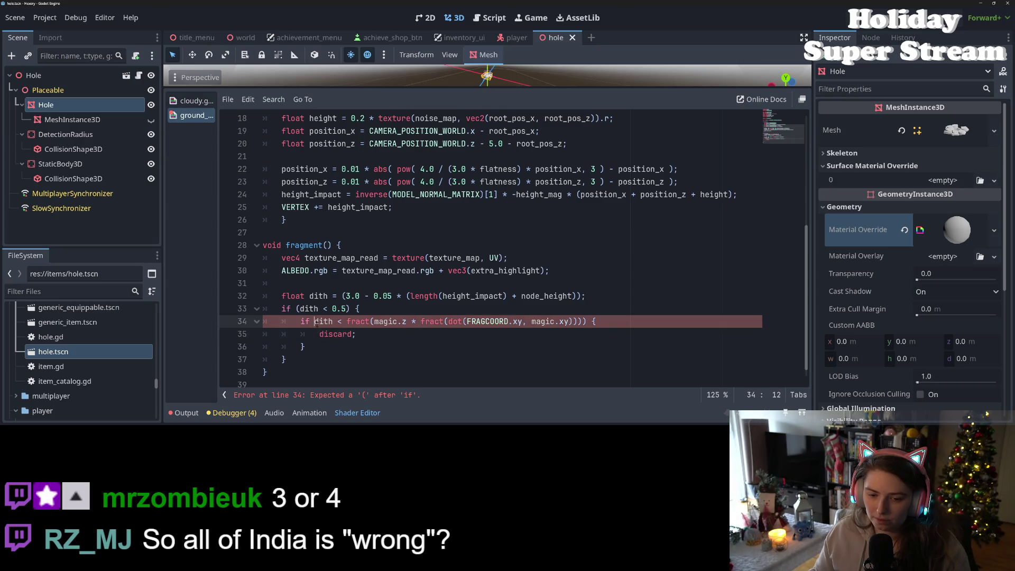
type("(")
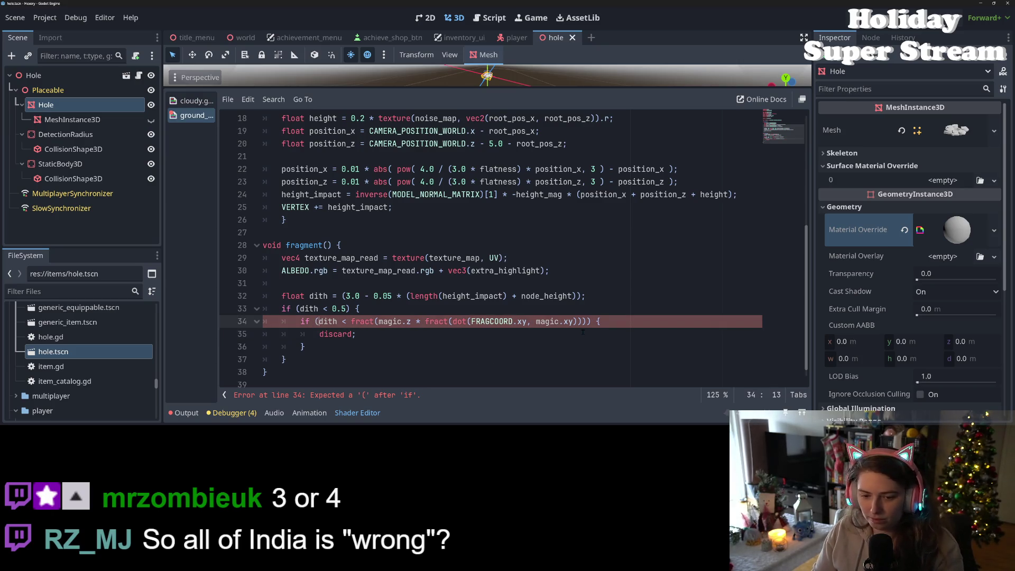
type(")")
left_click(589, 322)
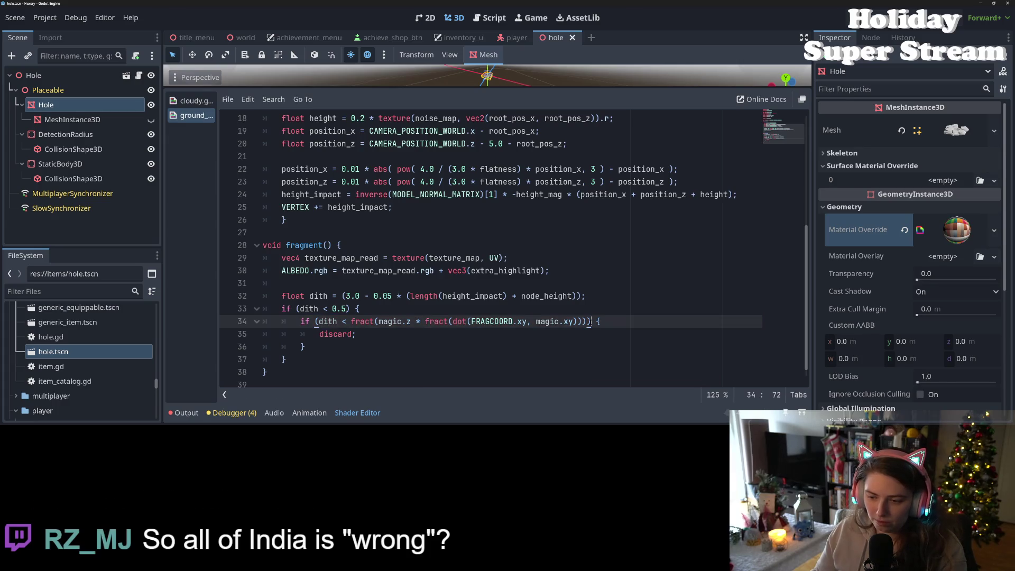
left_click(585, 321)
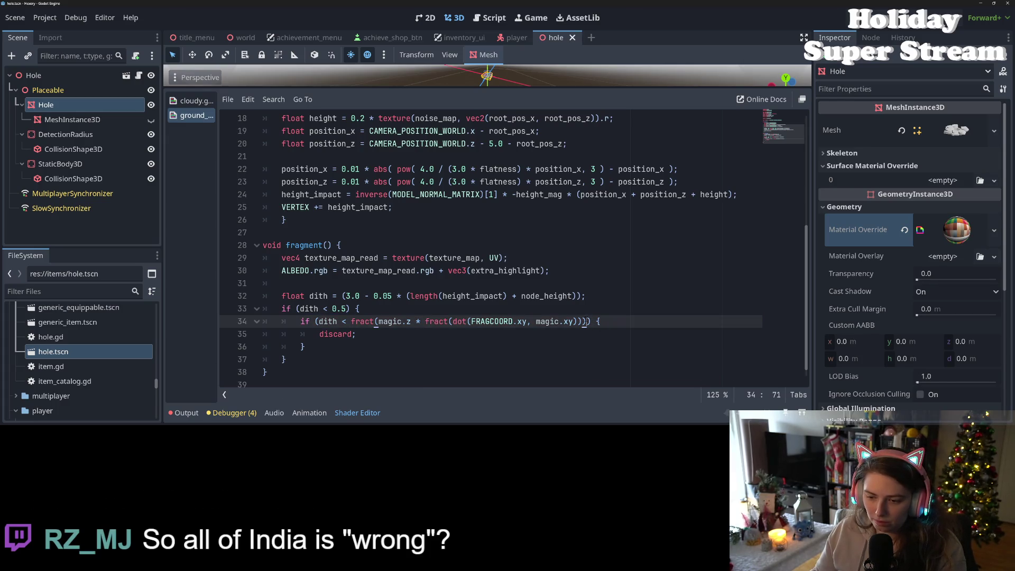
left_click(579, 321)
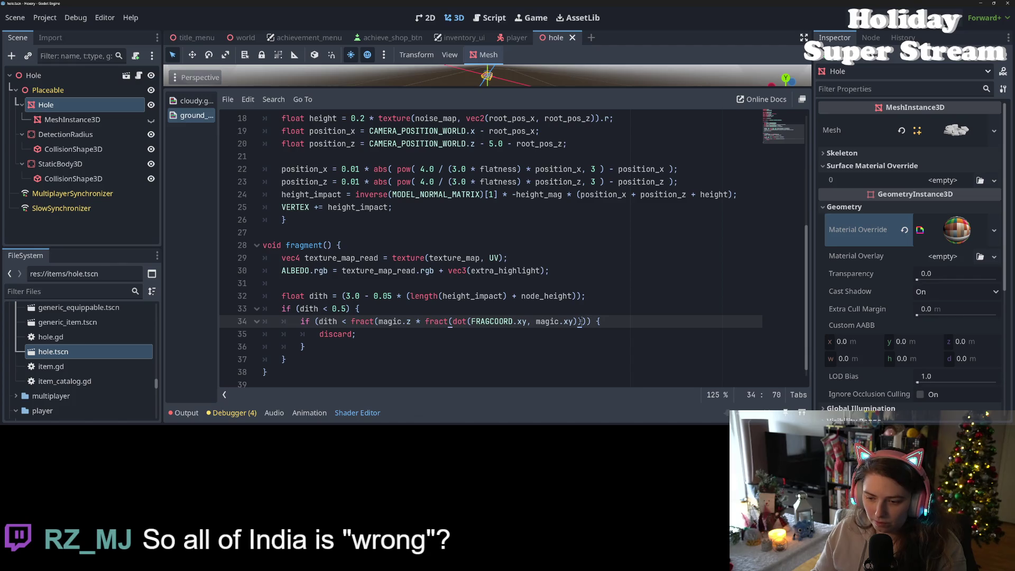
type(")")
left_click(576, 321)
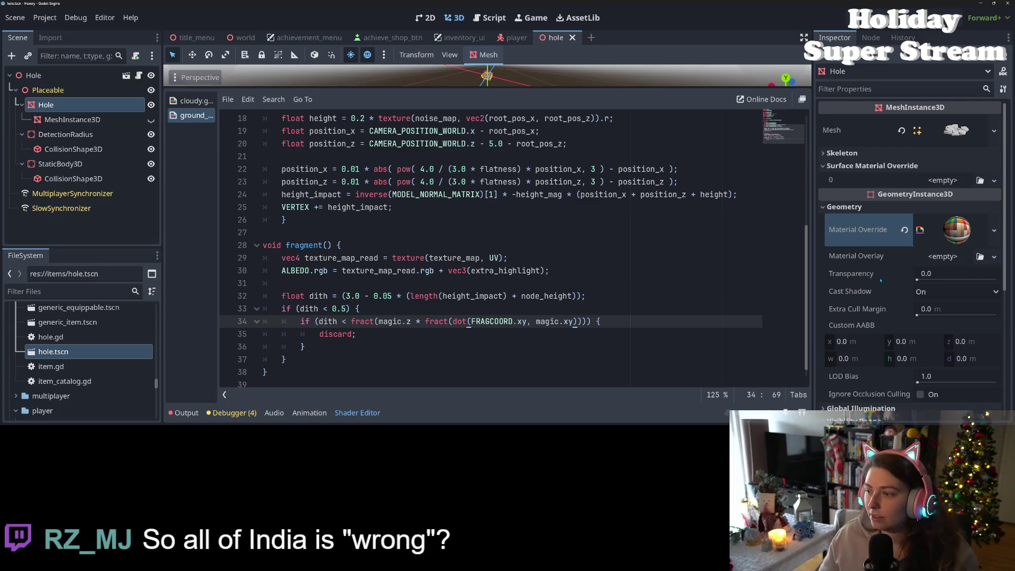
Enlarge the 3D viewport above the code and orbit the camera to look down at the hole
left_click_drag(621, 87, 608, 243)
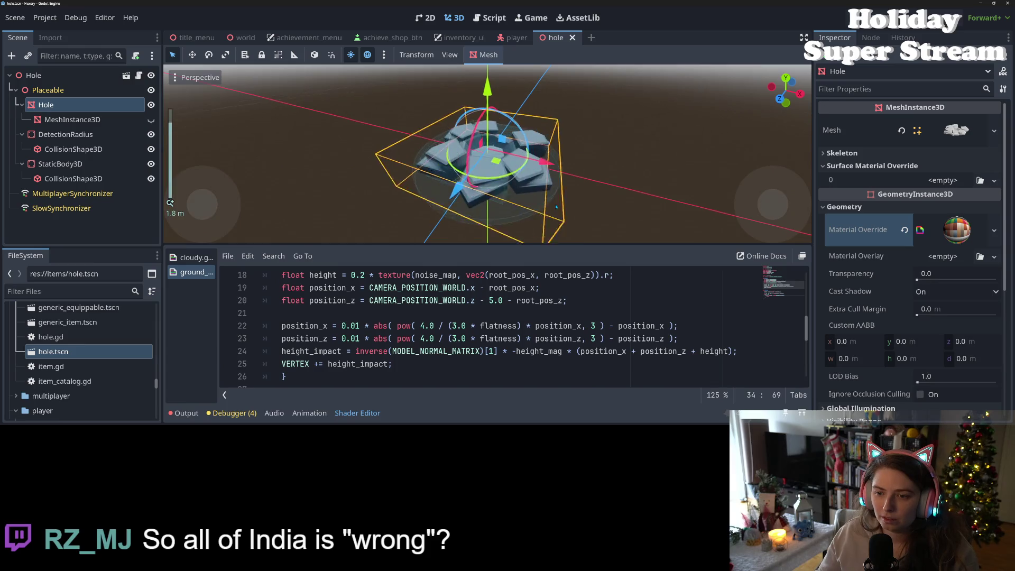
scroll(556, 211, "up", 3)
scroll(555, 214, "down", 4)
mouse_move(555, 216)
left_mouse_down()
mouse_move(462, 196)
mouse_move(594, 217)
mouse_move(424, 194)
left_mouse_up()
scroll(594, 217, "down", 6)
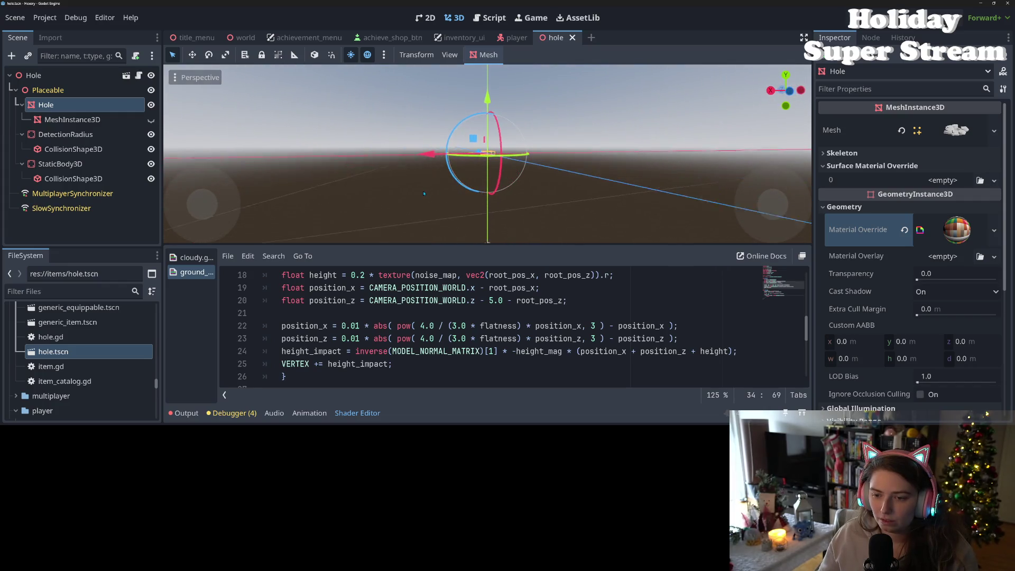
mouse_move(654, 174)
left_mouse_down()
mouse_move(654, 203)
mouse_move(641, 194)
mouse_move(637, 214)
mouse_move(609, 190)
left_mouse_up()
scroll(608, 190, "up", 3)
Replace the outer condition 'dith < 0.5' on line 33 with 'true' and save
scroll(608, 190, "up", 2)
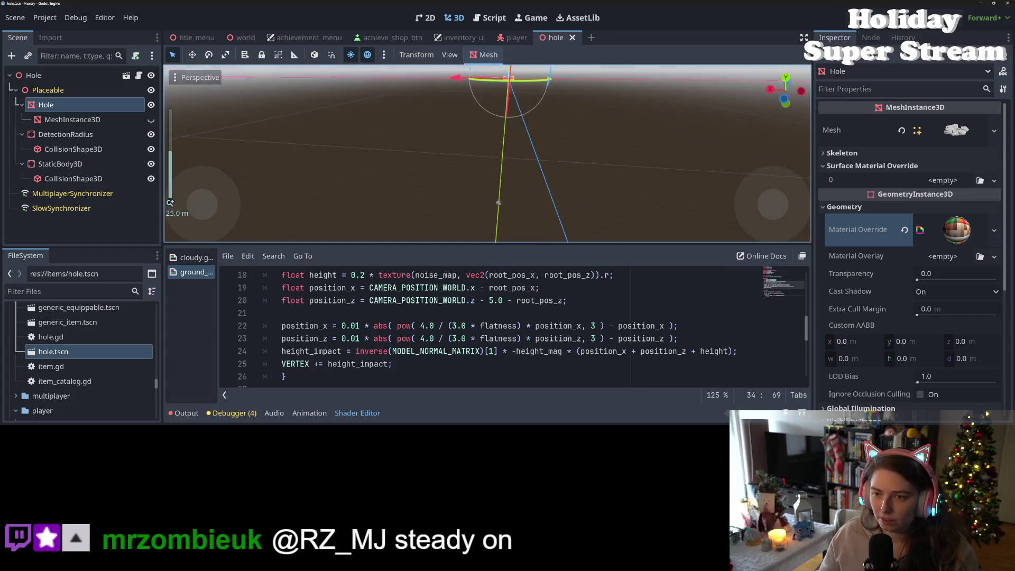
mouse_move(609, 190)
left_mouse_down()
mouse_move(594, 173)
mouse_move(557, 197)
mouse_move(481, 293)
left_mouse_up()
scroll(593, 173, "up", 15)
scroll(360, 354, "down", 4)
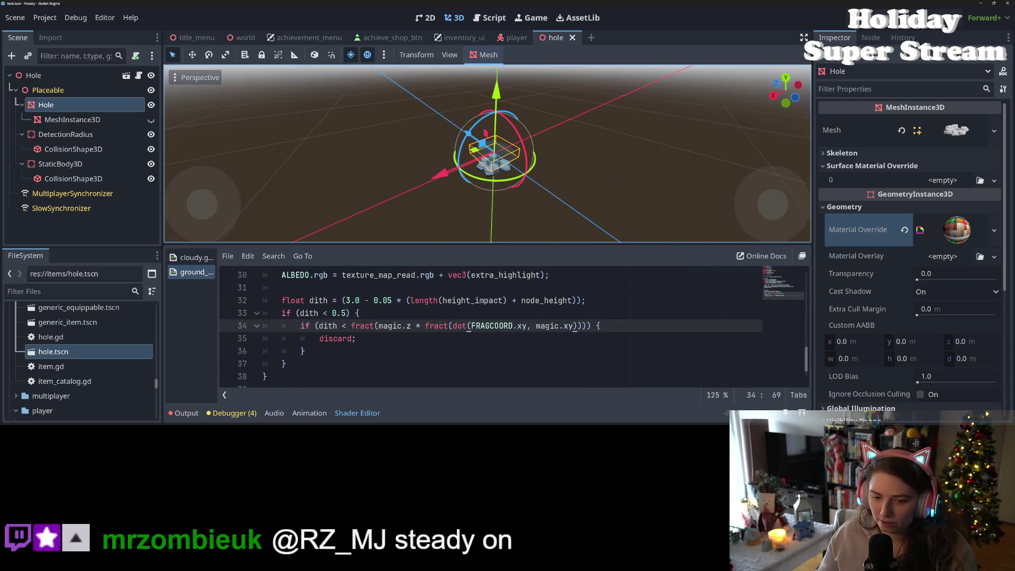
left_click(299, 313)
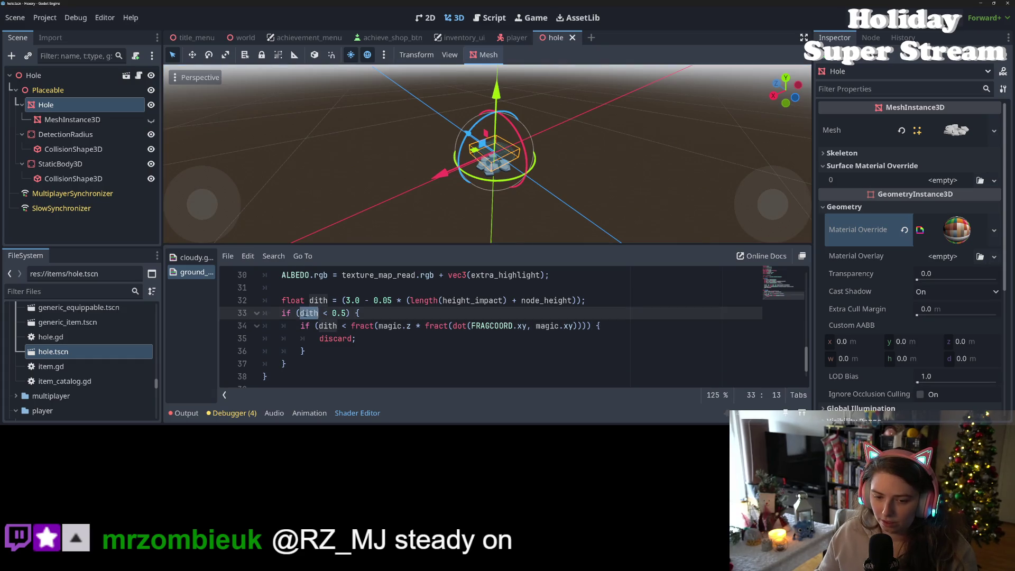
left_click_drag(300, 313, 348, 313)
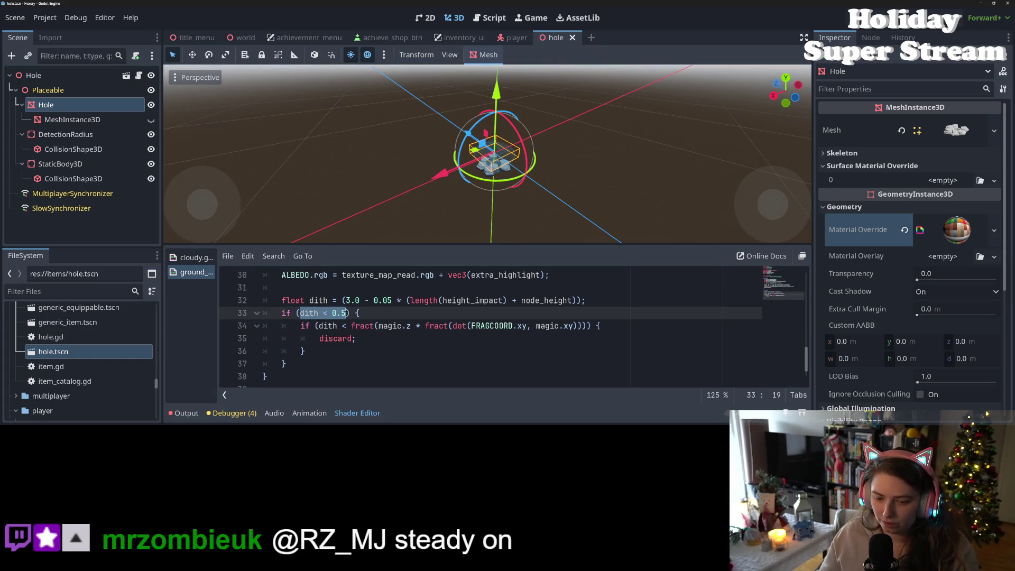
type("true")
key("ctrl+s")
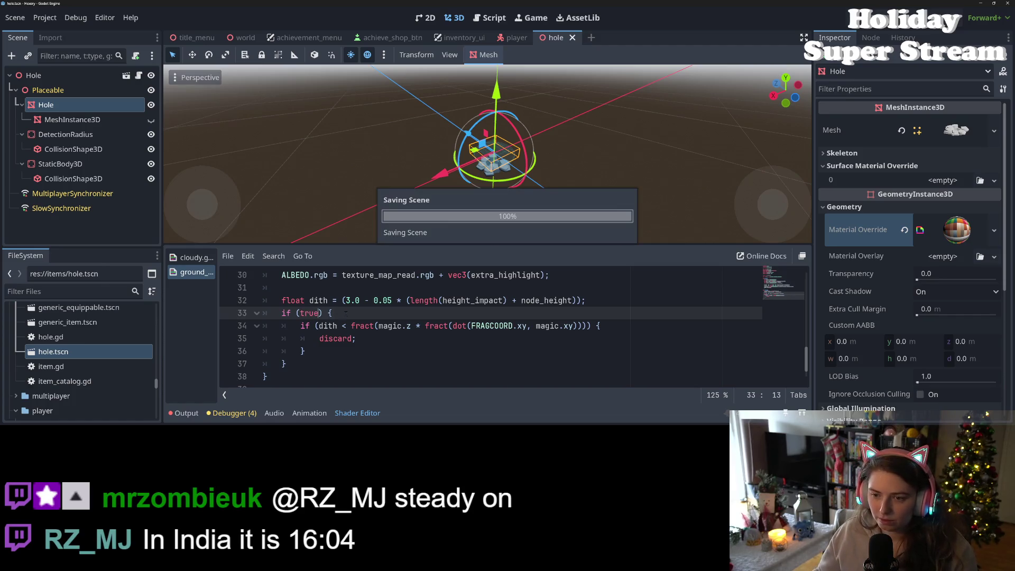
Orbit the 3D view around the hole mesh to check the result
scroll(578, 208, "up", 10)
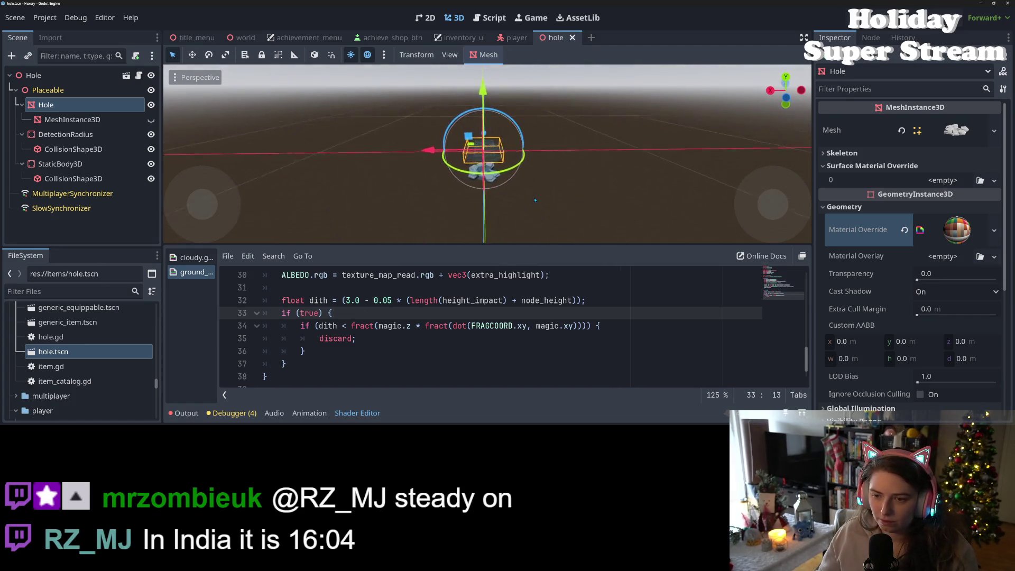
mouse_move(531, 227)
left_mouse_down()
mouse_move(500, 236)
mouse_move(649, 223)
left_mouse_up()
left_click(343, 301)
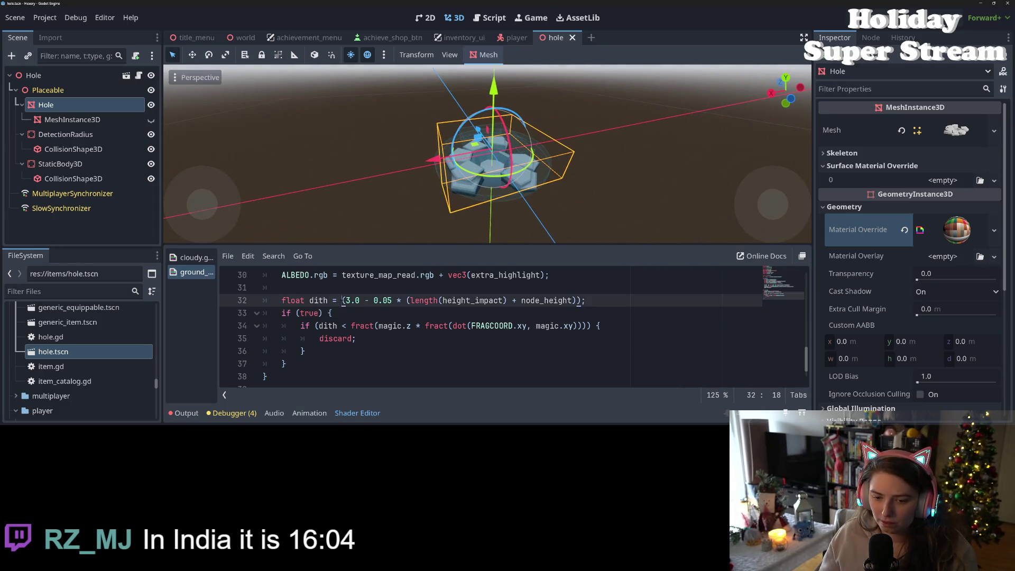
Insert '0.5; //' before the dith formula on line 32 and save to preview the dithered gaps
key("Left")
type("0.5; //")
key("ctrl+s")
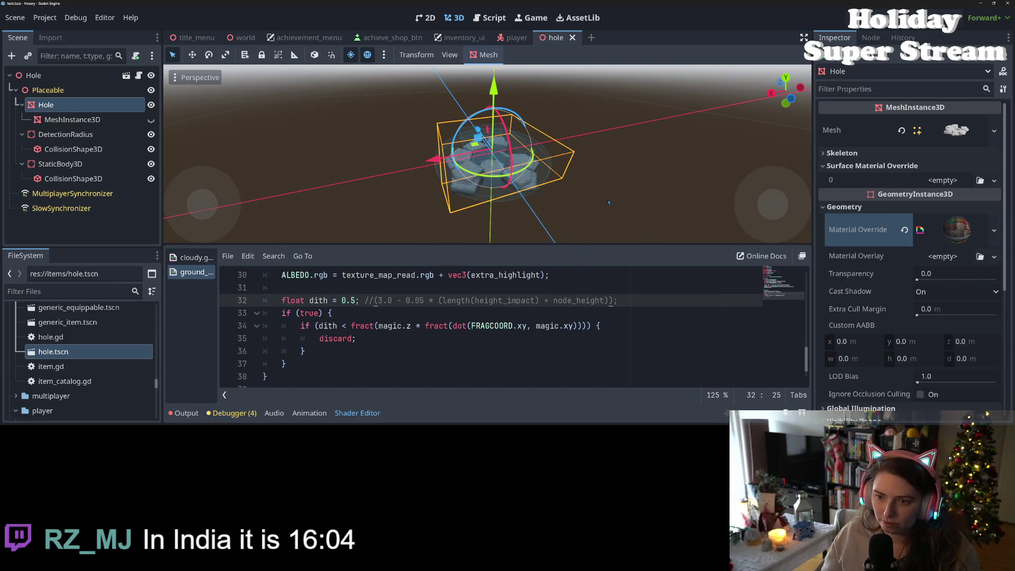
scroll(624, 206, "up", 5)
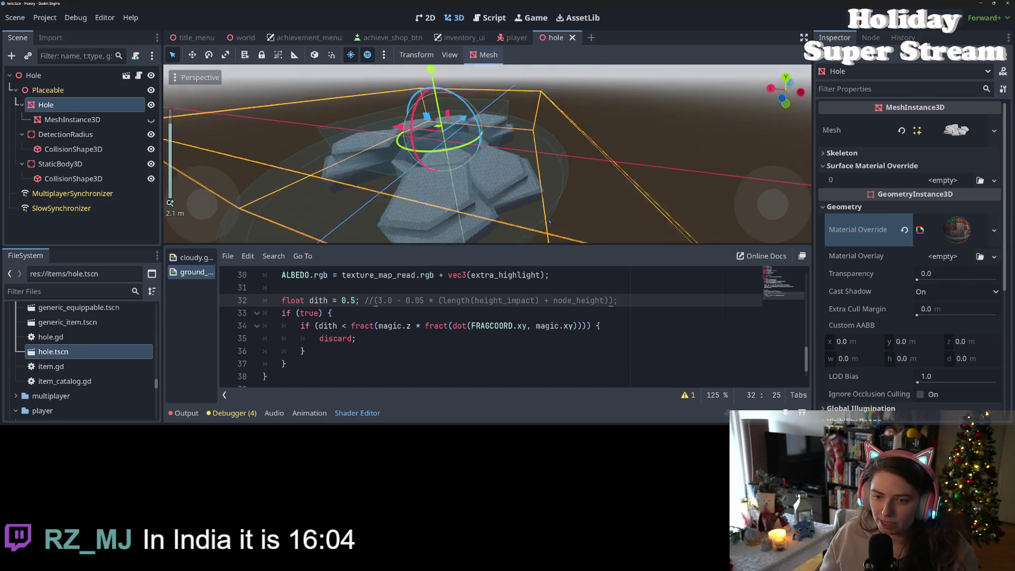
scroll(604, 214, "down", 5)
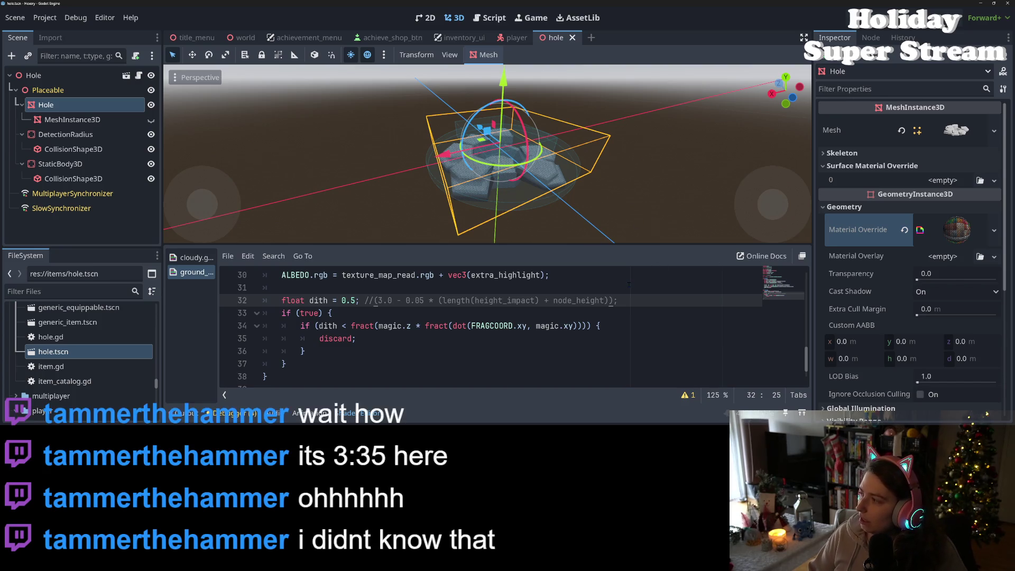
left_click(581, 337)
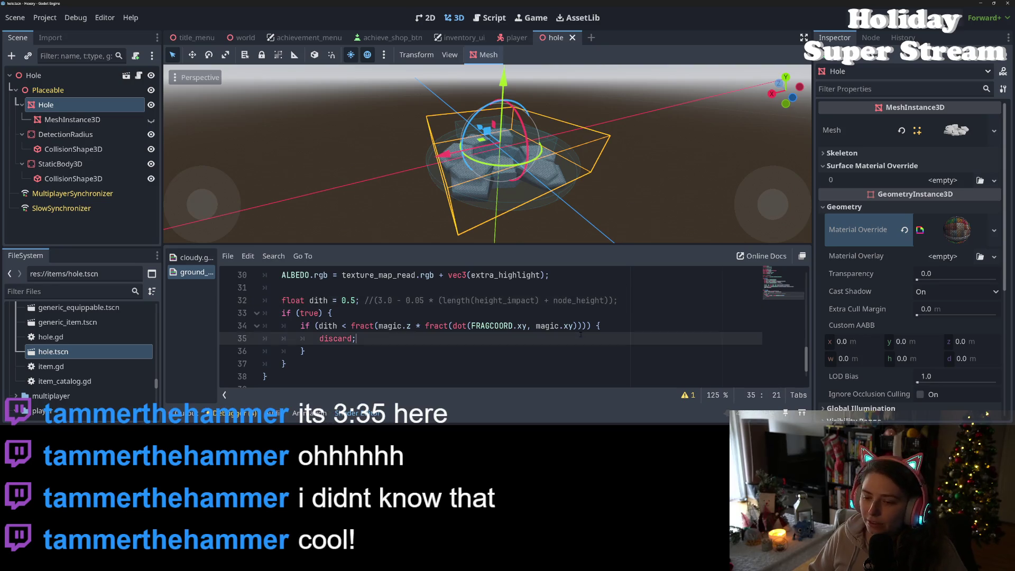
Review the dith and discard lines, save the scene, and orbit to inspect the dithered hole
left_click(458, 303)
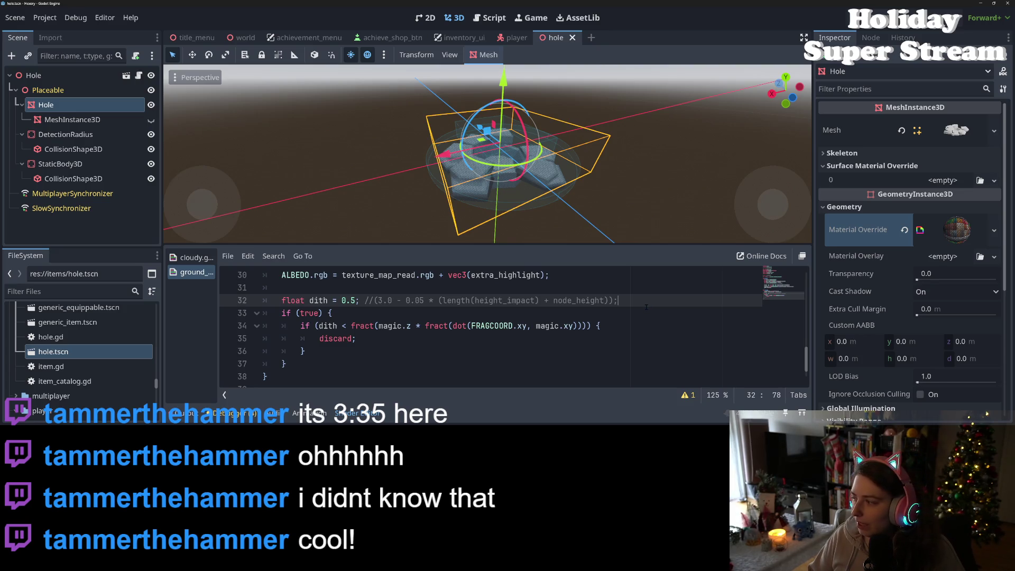
key("Down")
key("Down")
key("Down")
key("Up")
left_click(617, 339)
key("ctrl+s")
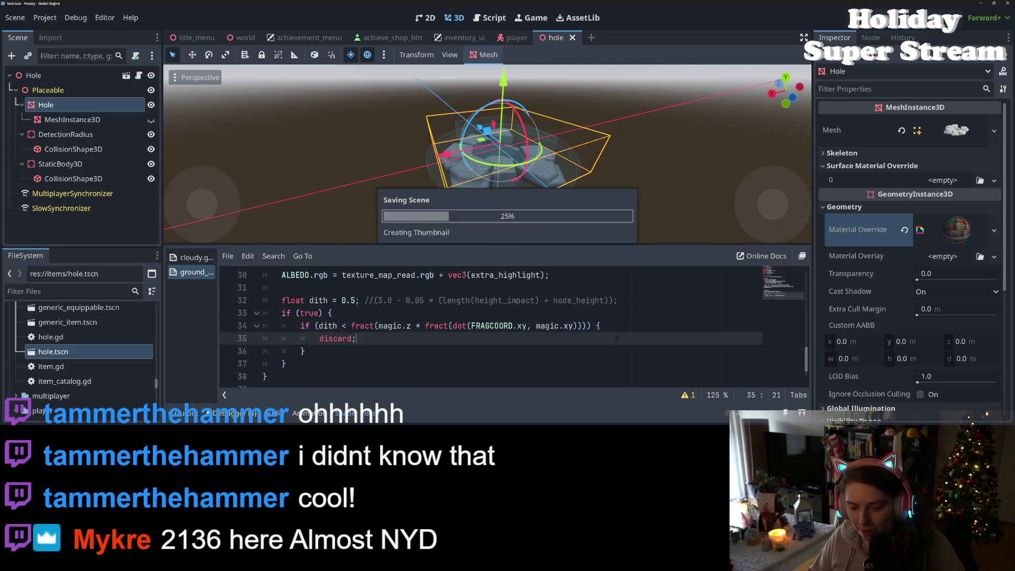
left_click_drag(410, 154, 556, 185)
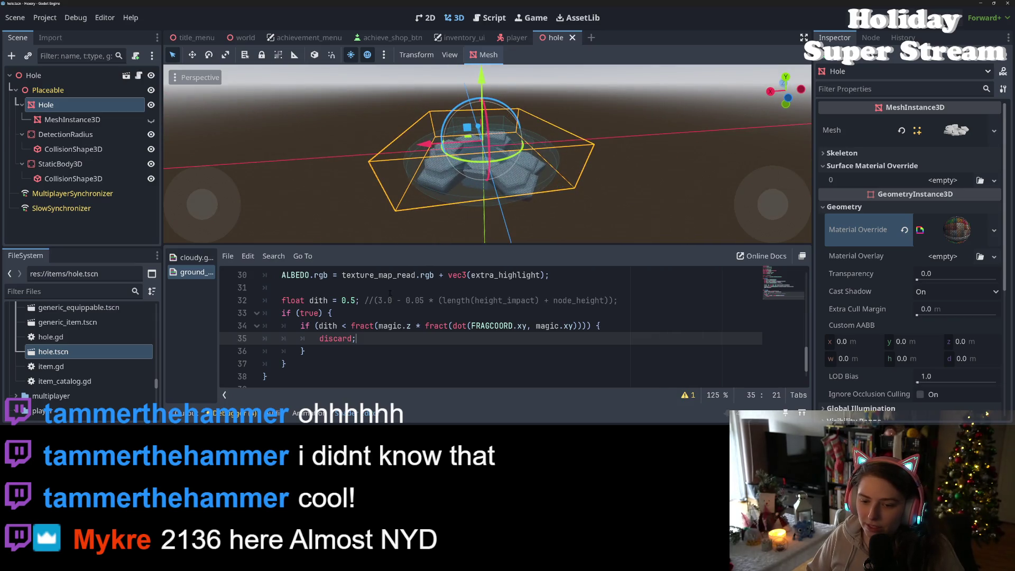
Delete the placeholder '0.5; //' on line 32 so dith uses the height-based formula
left_click_drag(374, 300, 341, 300)
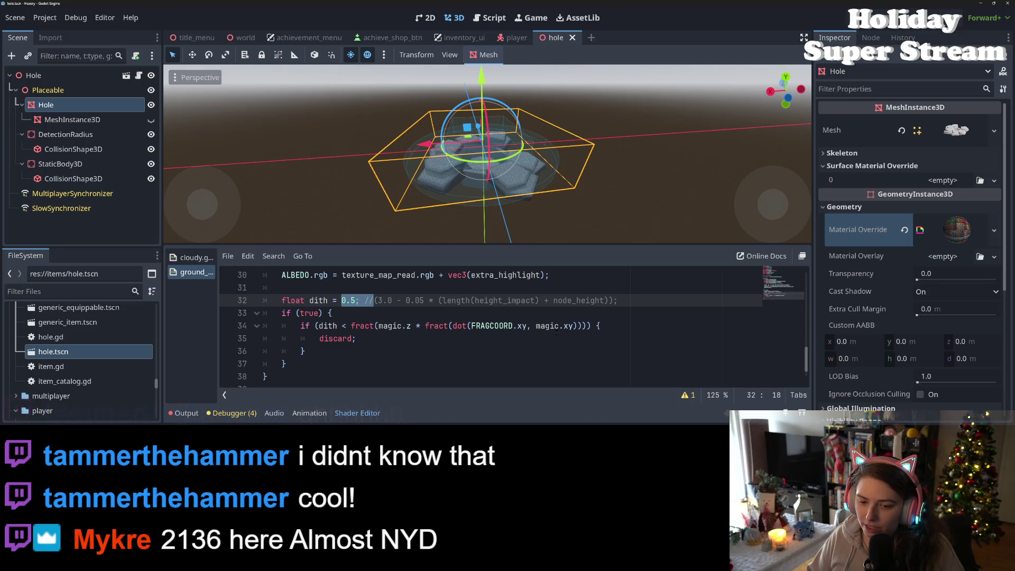
scroll(553, 333, "up", 3)
scroll(553, 332, "up", 3)
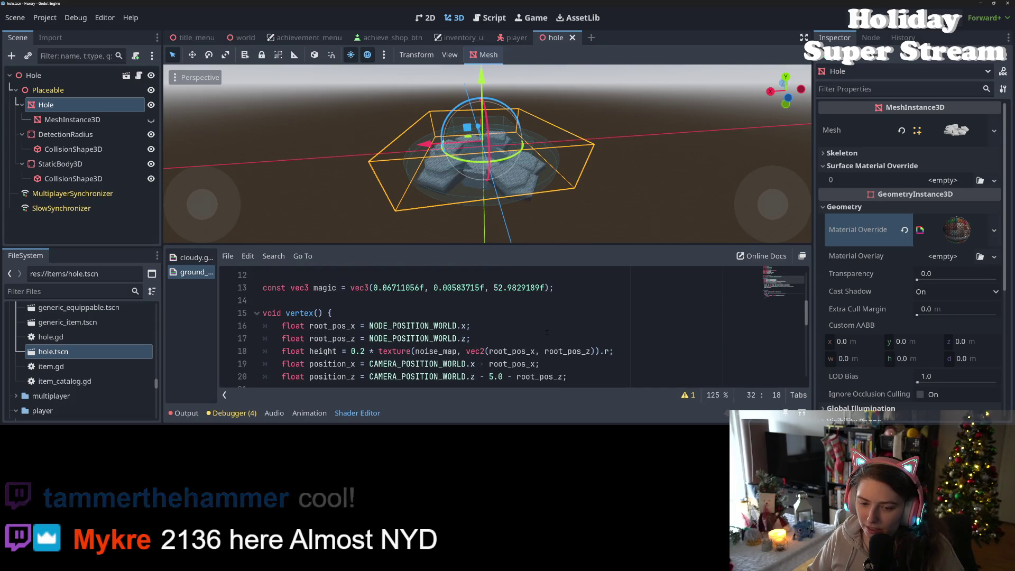
scroll(553, 332, "down", 1)
scroll(553, 332, "down", 4)
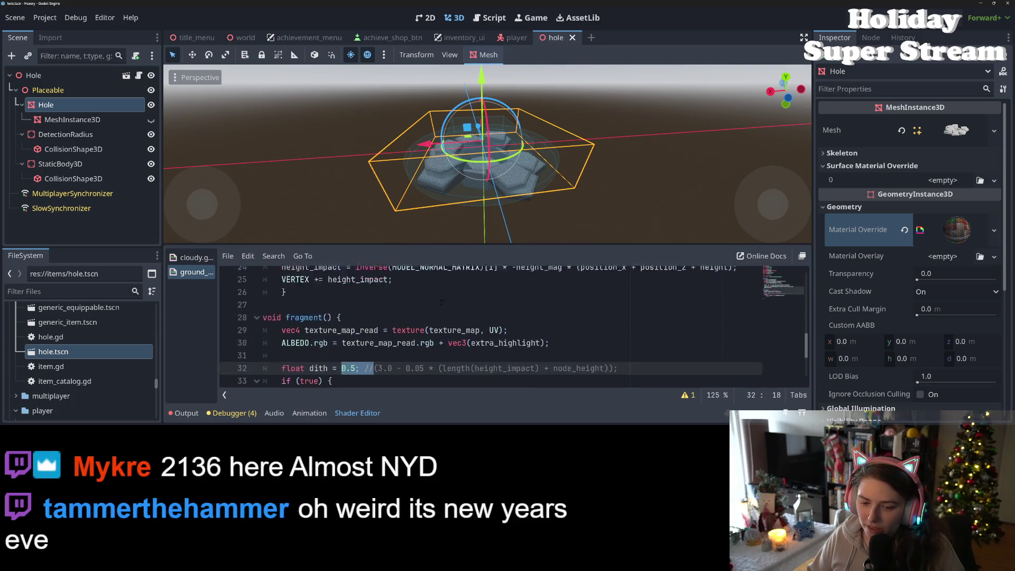
left_click(374, 339)
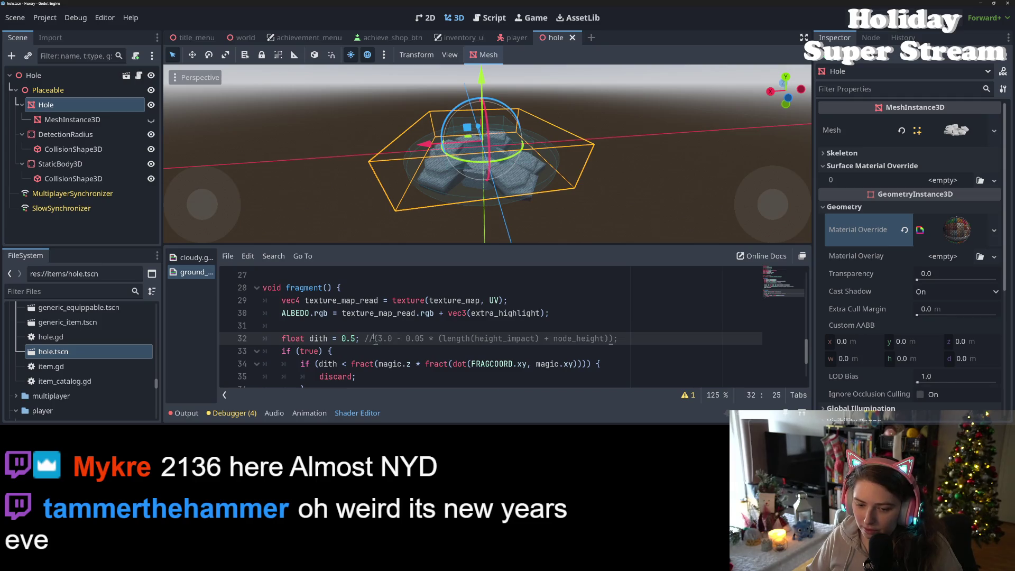
left_click_drag(377, 339, 341, 339)
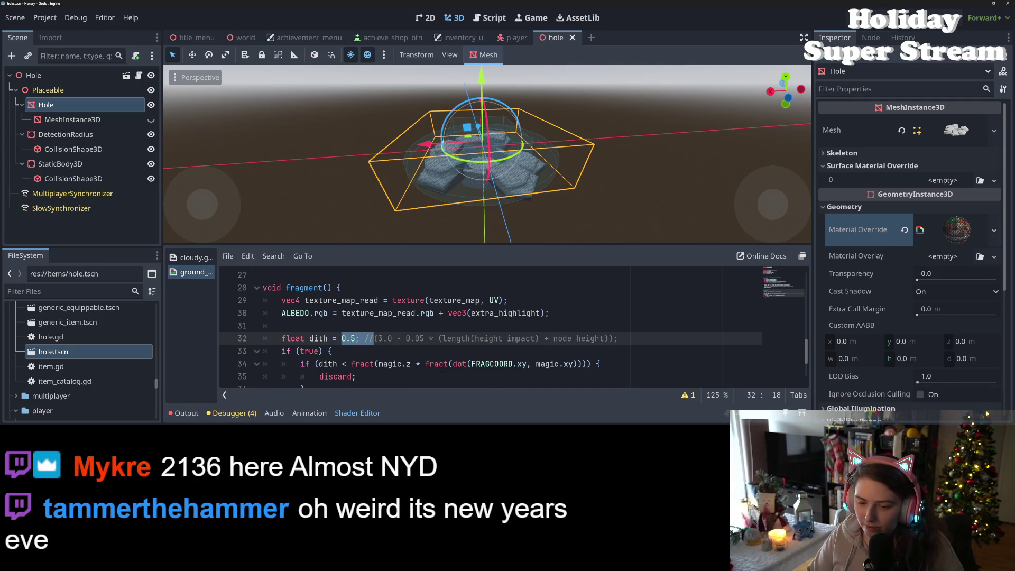
key("BackSpace")
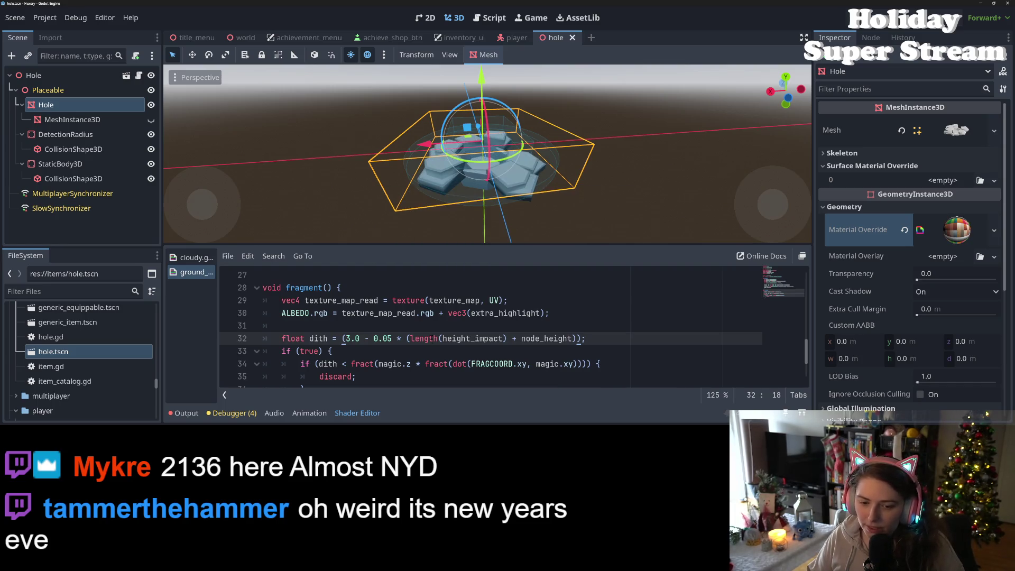
Replace 'true' in the line 33 condition with the variable dith
double_click(319, 339)
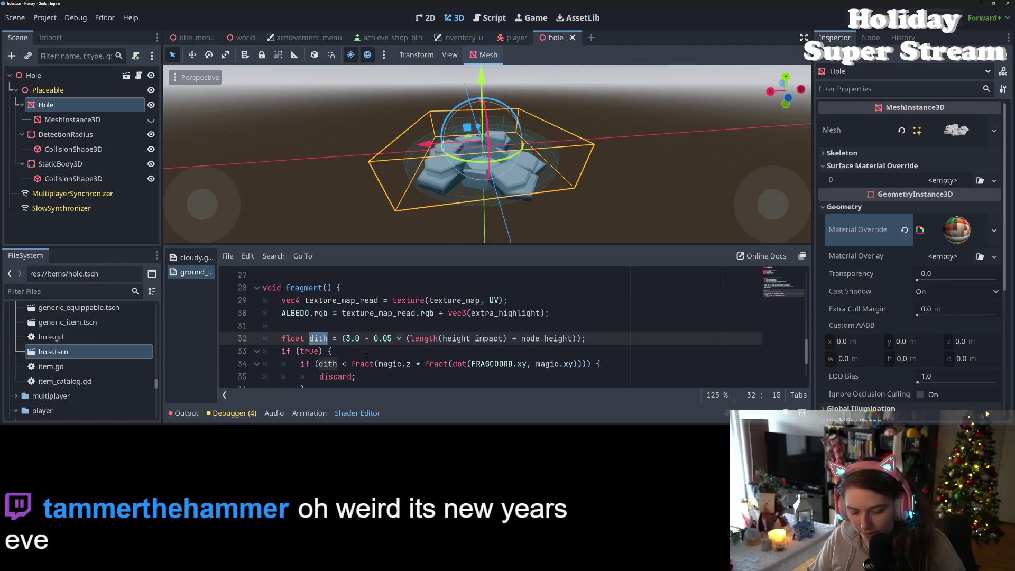
key("ctrl+c")
double_click(309, 351)
key("ctrl+v")
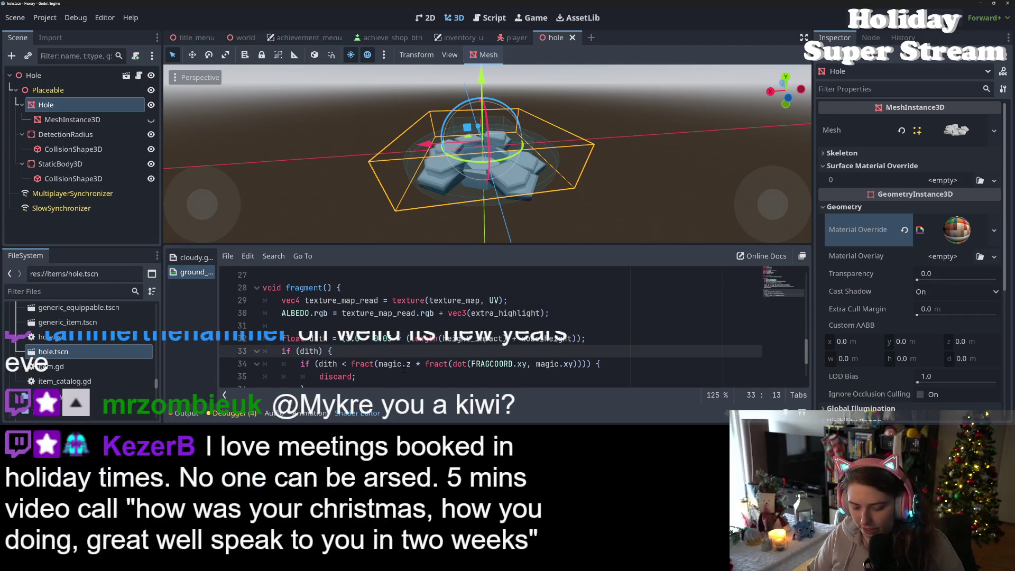
type("<")
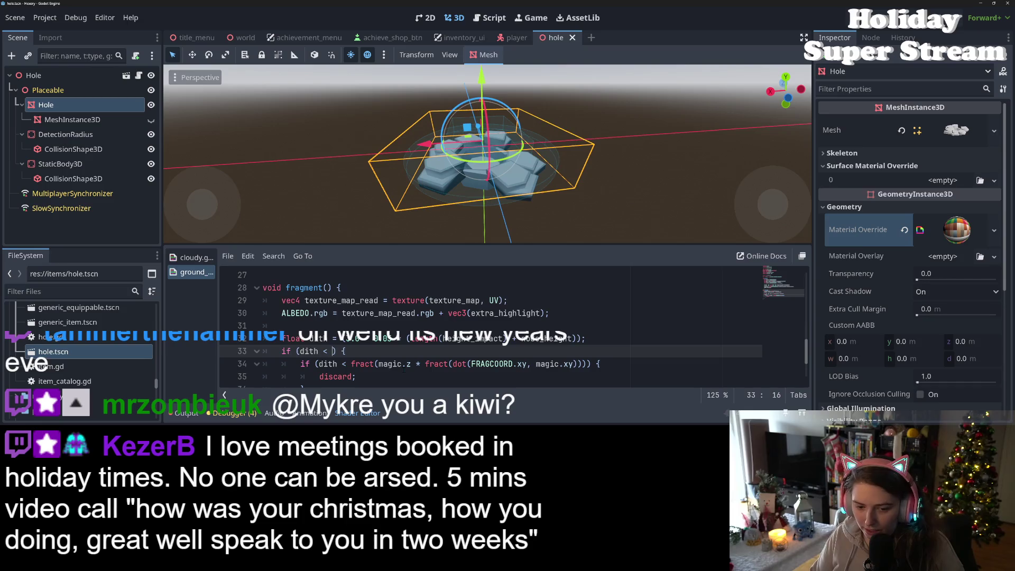
key("BackSpace")
key("BackSpace")
key("BackSpace")
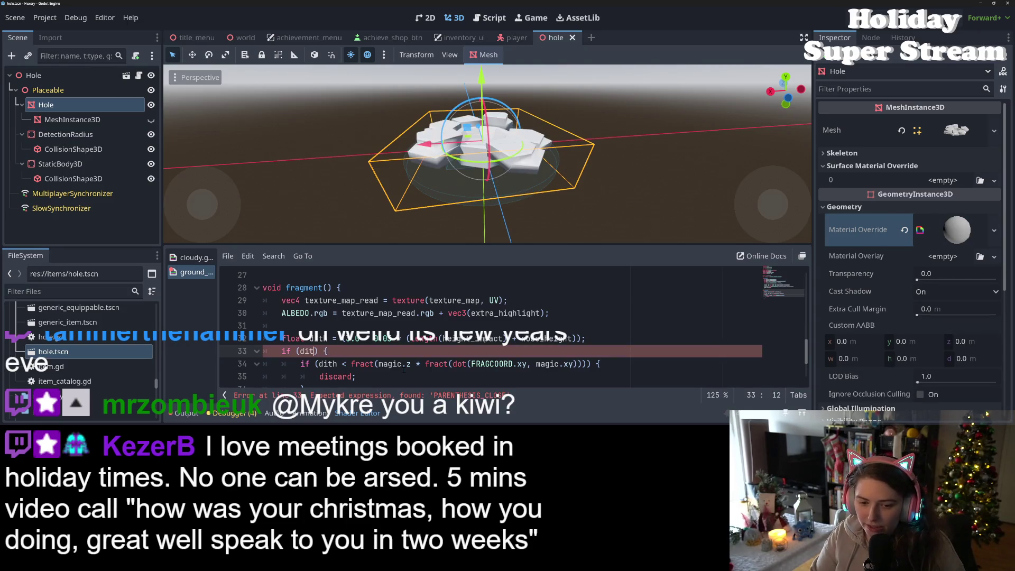
key("BackSpace")
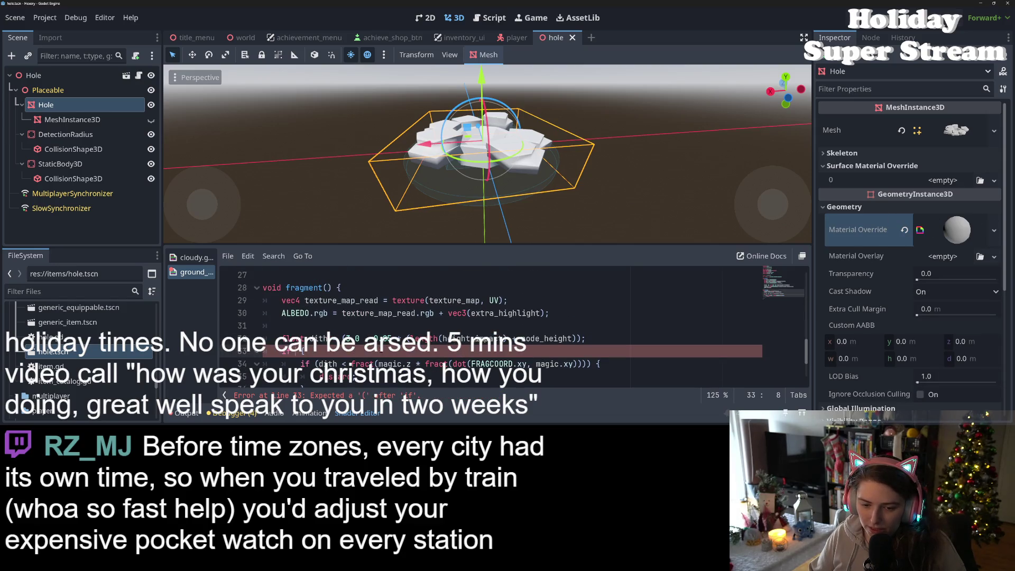
Rewrite the line 33 condition as (dith < 0.5) and save the scene
scroll(492, 328, "down", 1)
left_click_drag(300, 325, 304, 351)
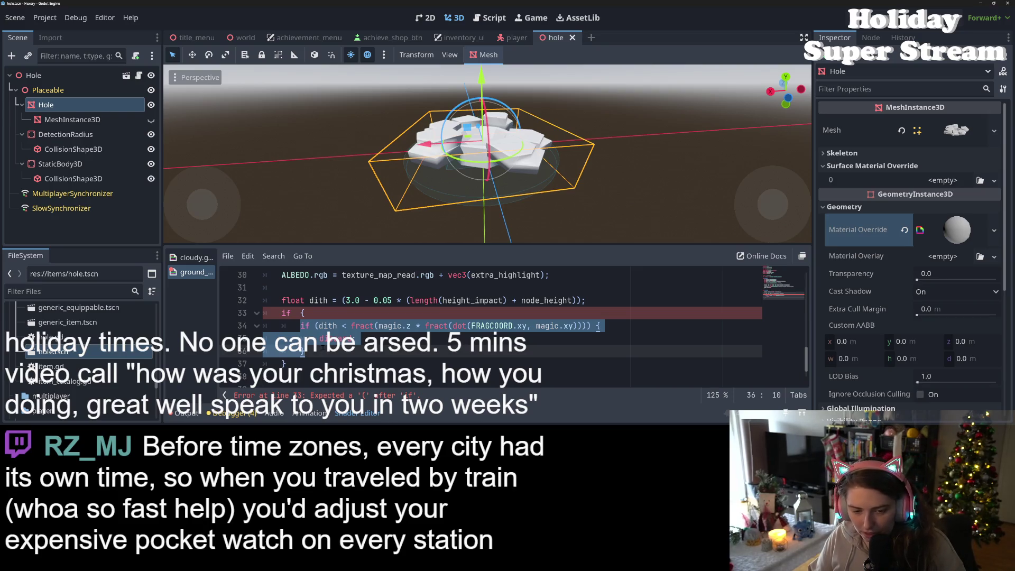
left_click(316, 313)
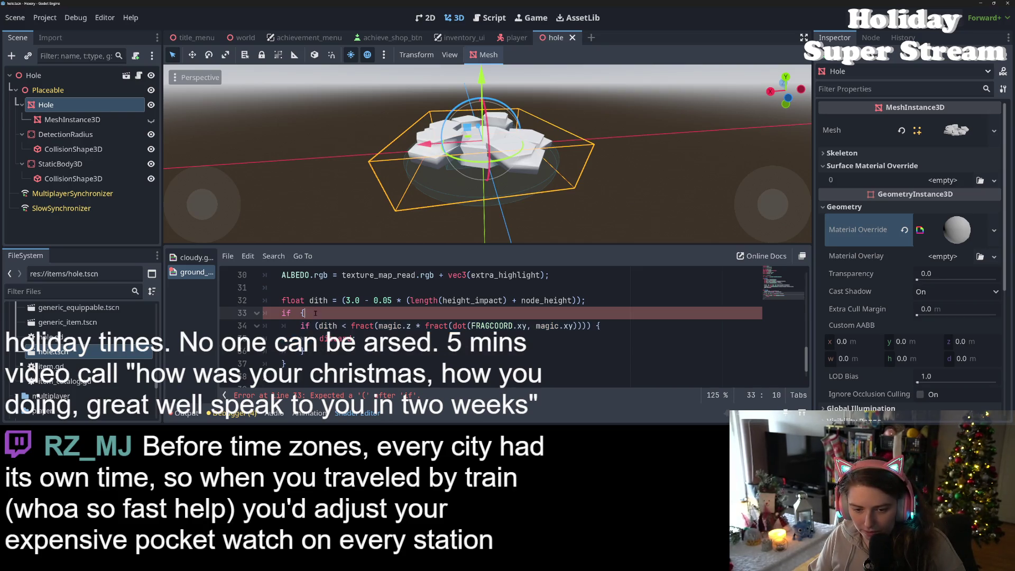
type("()")
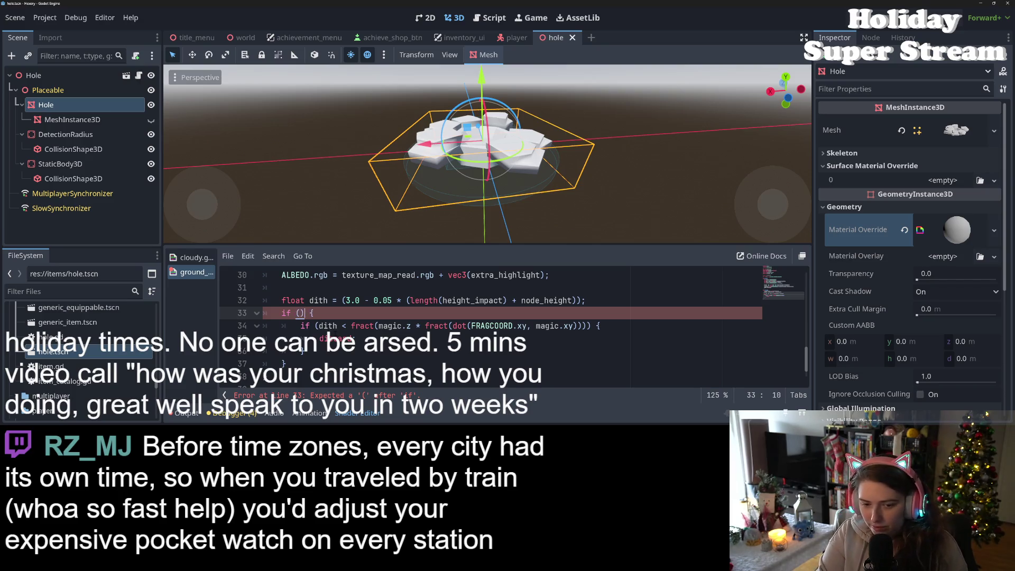
key("Left")
type("dith")
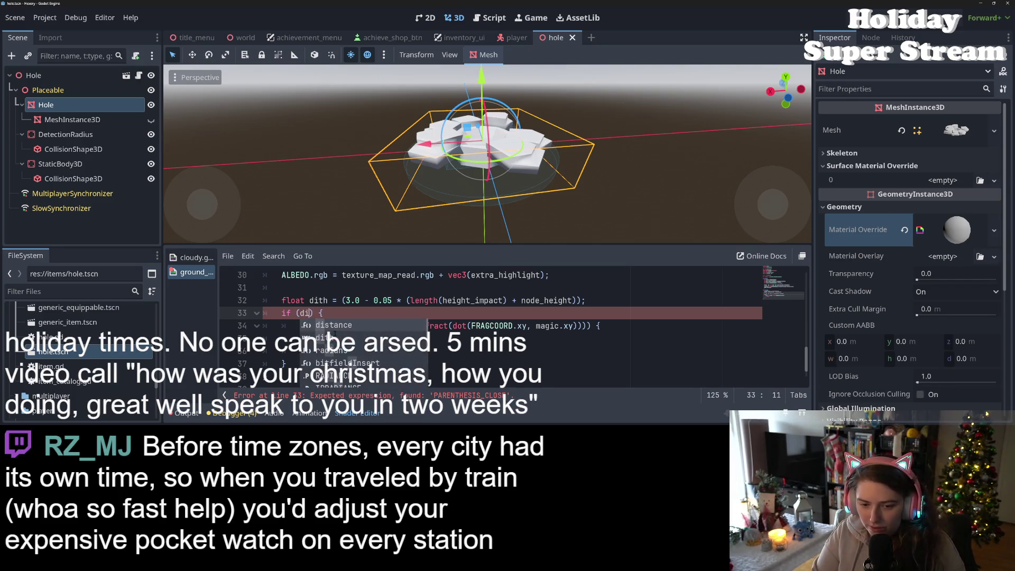
type(" < 0.")
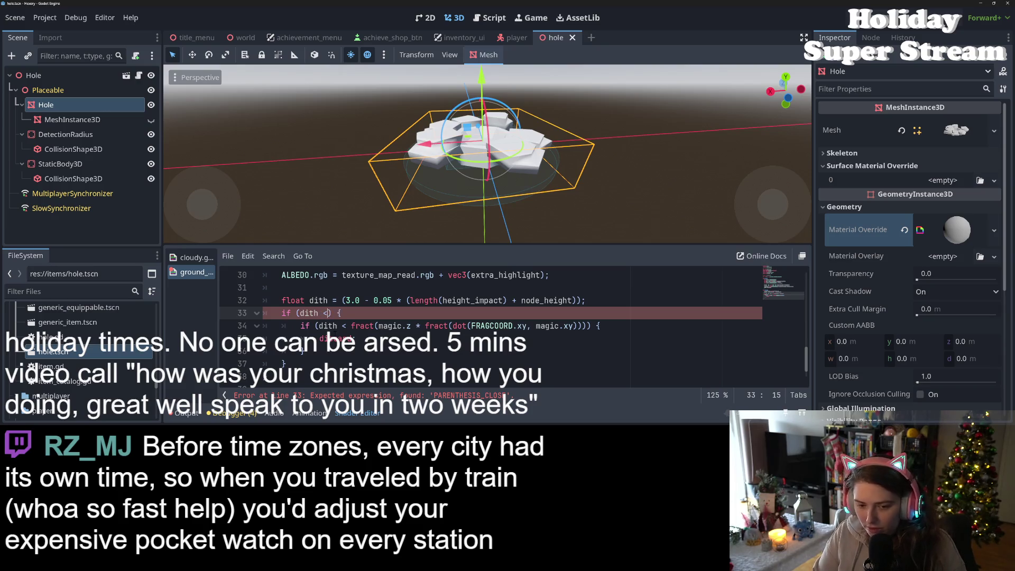
type("5")
key("ctrl+s")
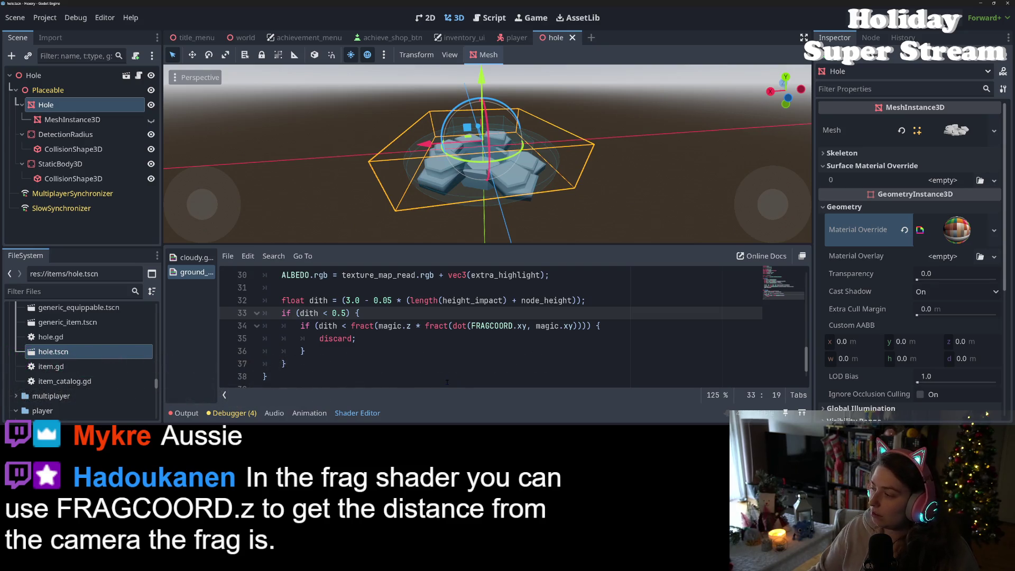
Scroll through the shader code, then drag the viewport splitter up to enlarge the code editor
scroll(423, 348, "up", 4)
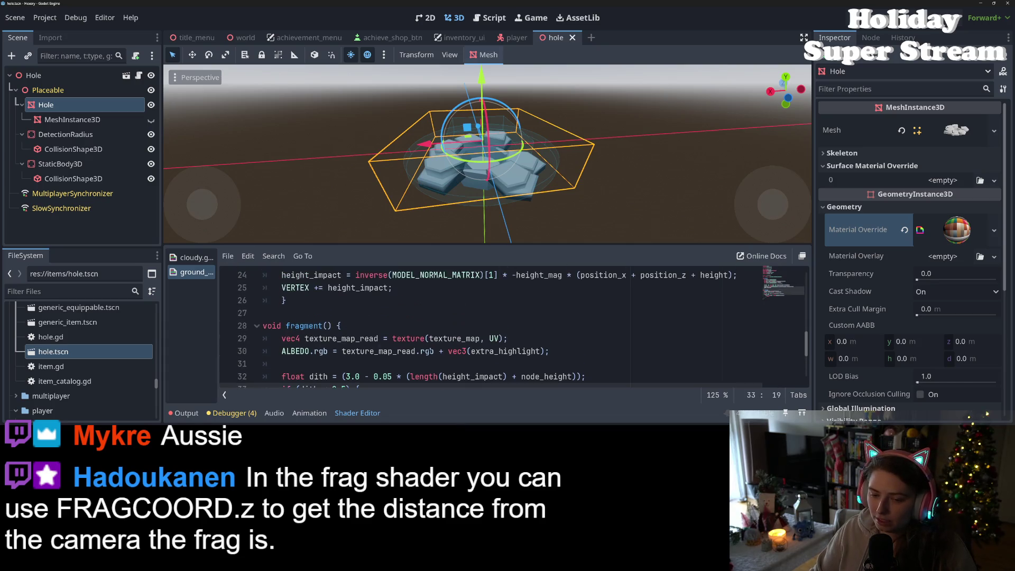
scroll(449, 339, "down", 1)
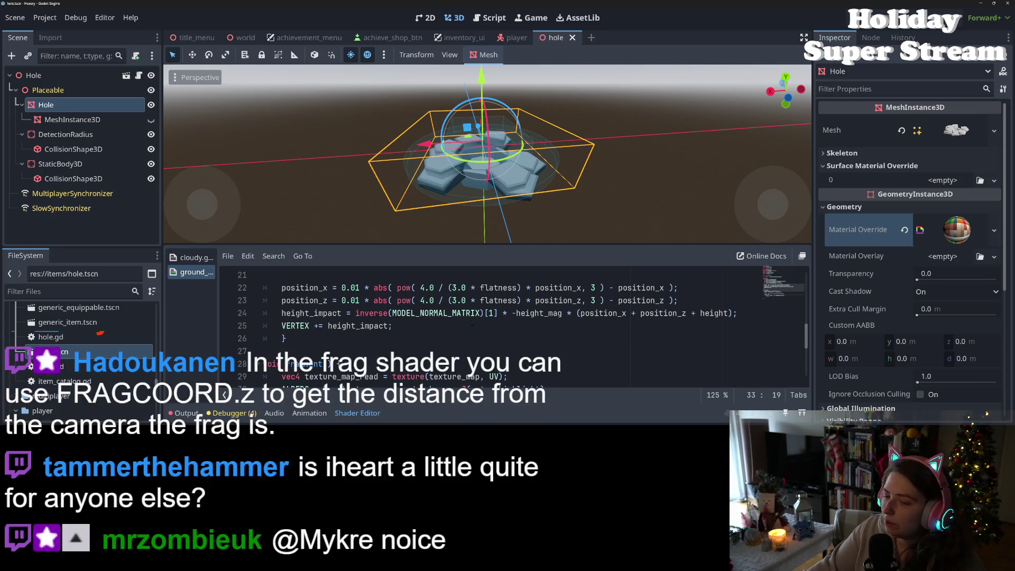
scroll(471, 325, "up", 1)
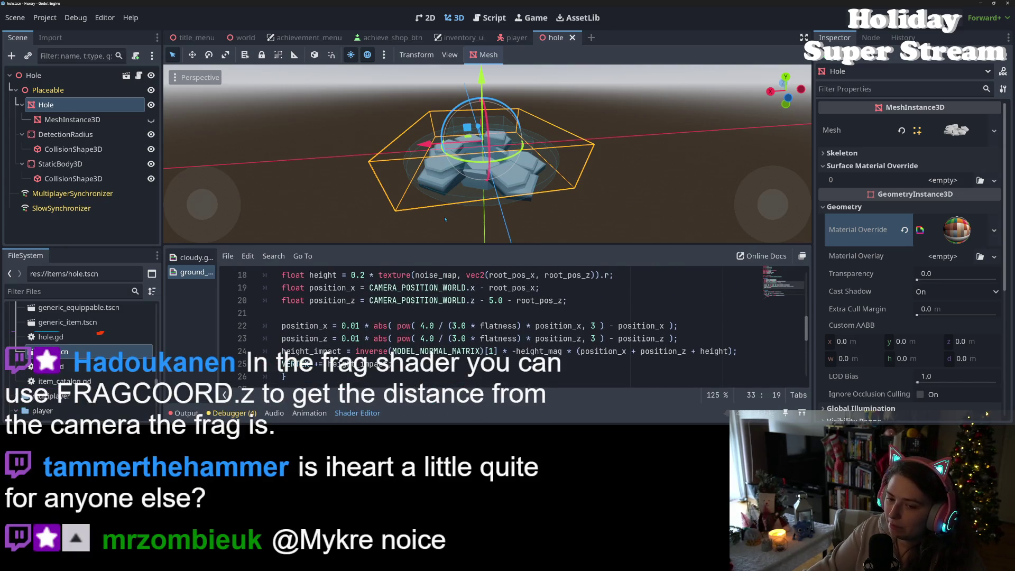
left_click_drag(456, 248, 456, 95)
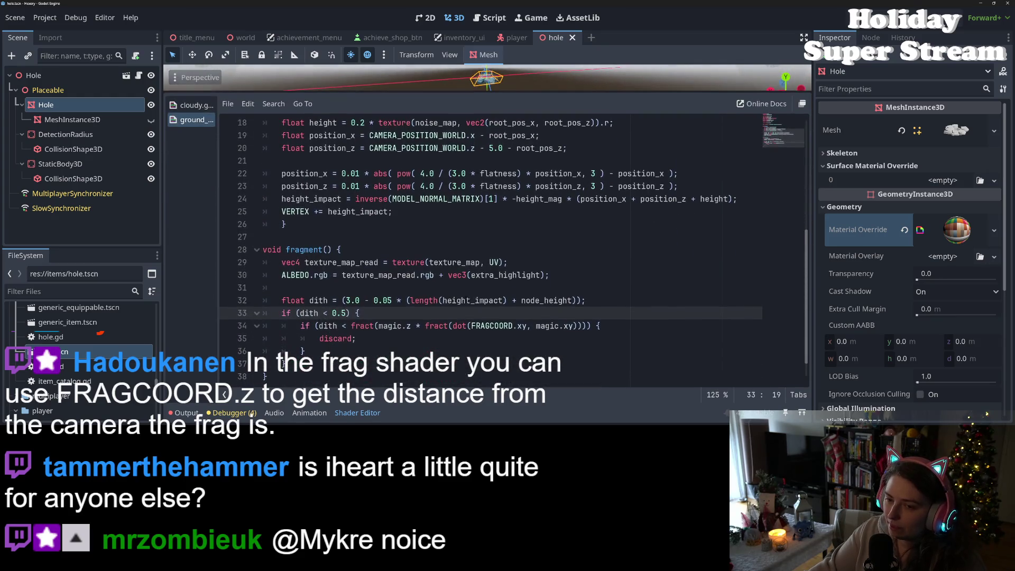
scroll(465, 302, "up", 2)
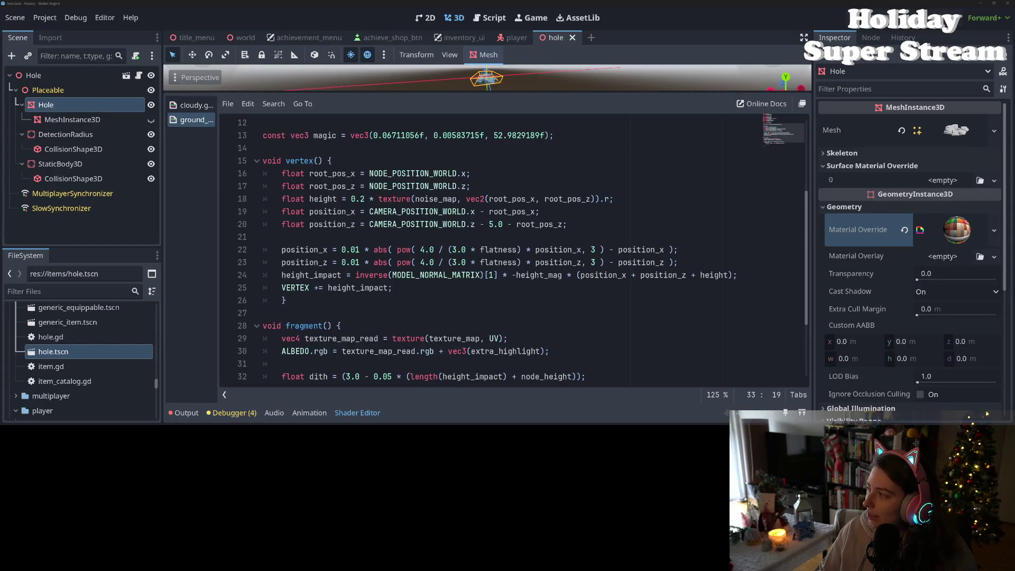
left_click(478, 317)
scroll(455, 314, "down", 3)
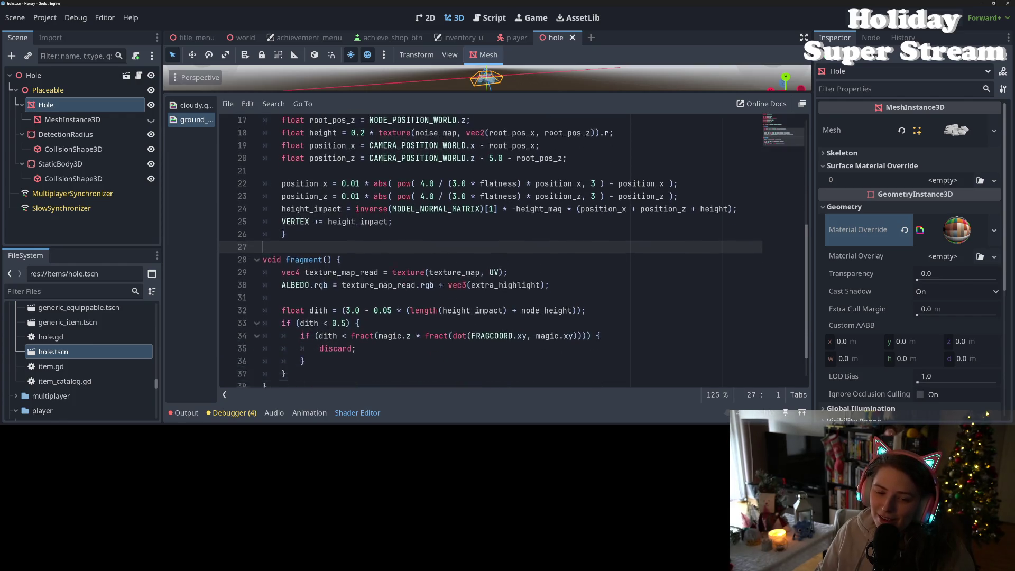
left_click(347, 287)
key("Up")
key("Up")
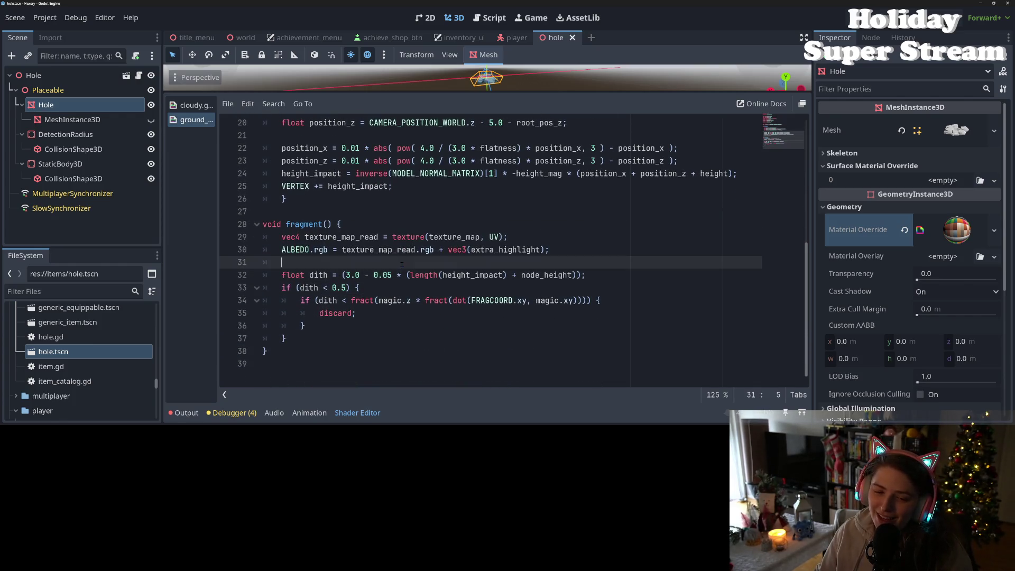
left_click(337, 275)
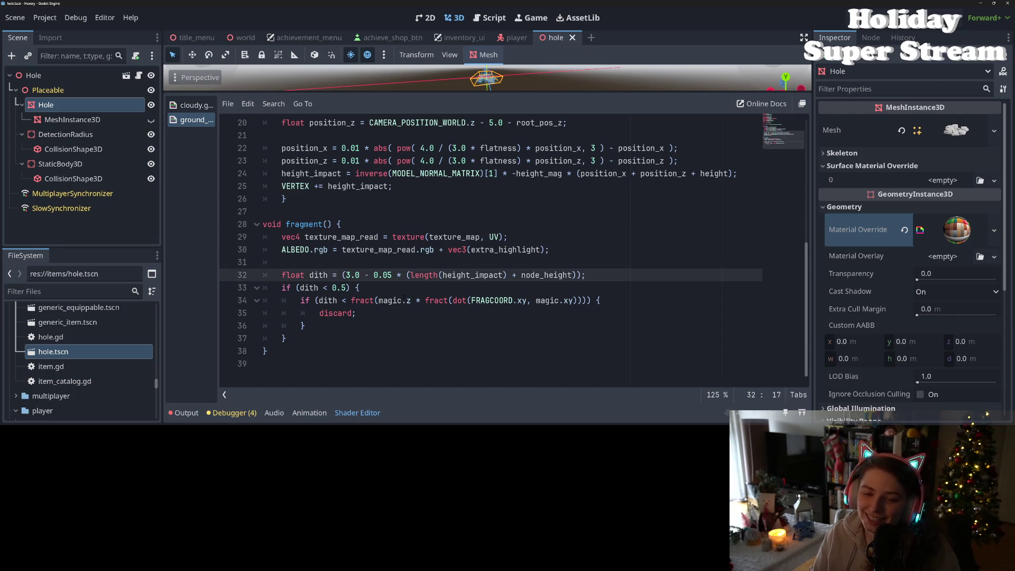
left_click(380, 259)
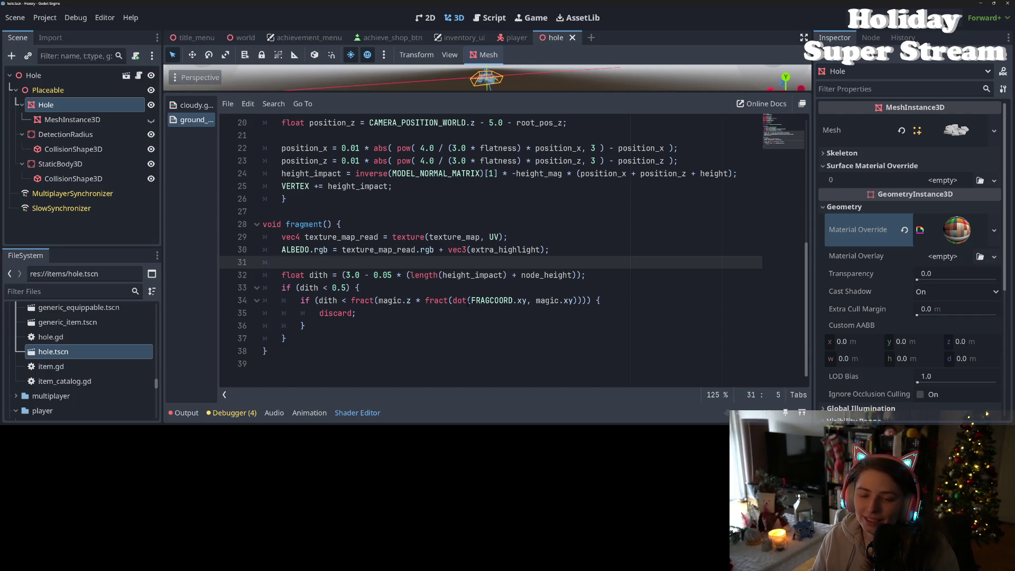
scroll(478, 280, "up", 3)
left_click(424, 211)
left_click(412, 224)
left_click_drag(570, 237, 361, 224)
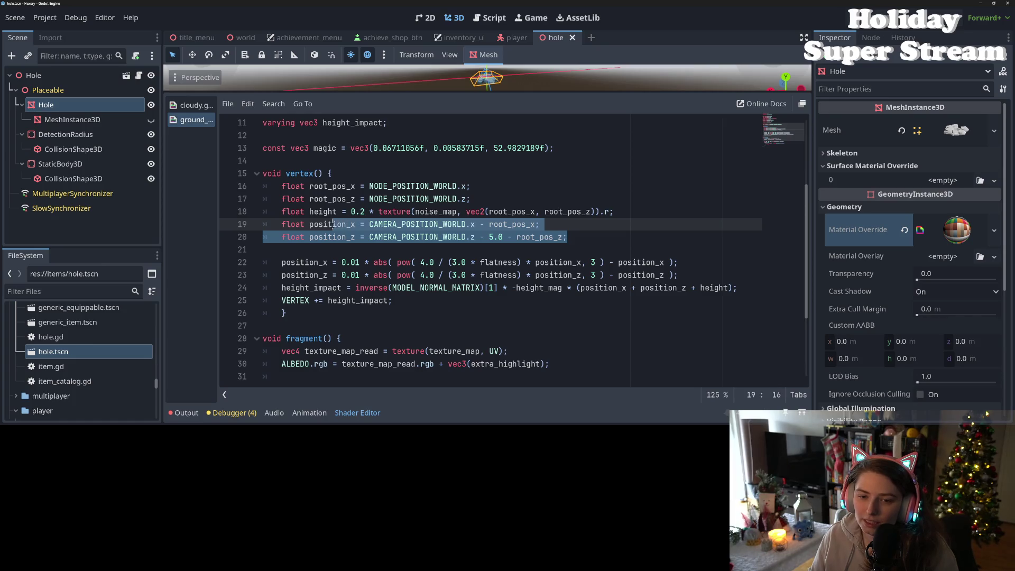
left_click_drag(324, 224, 311, 225)
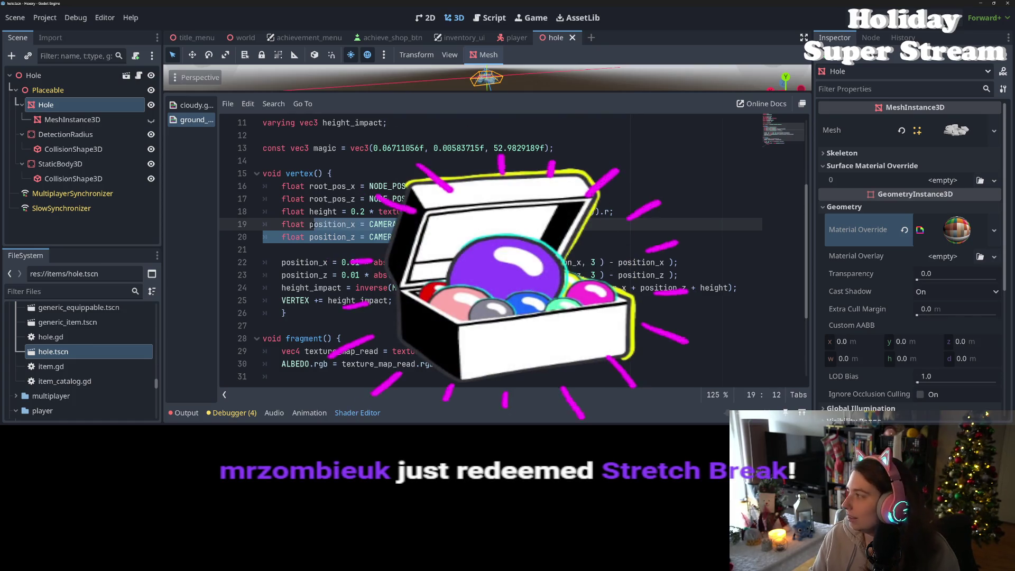
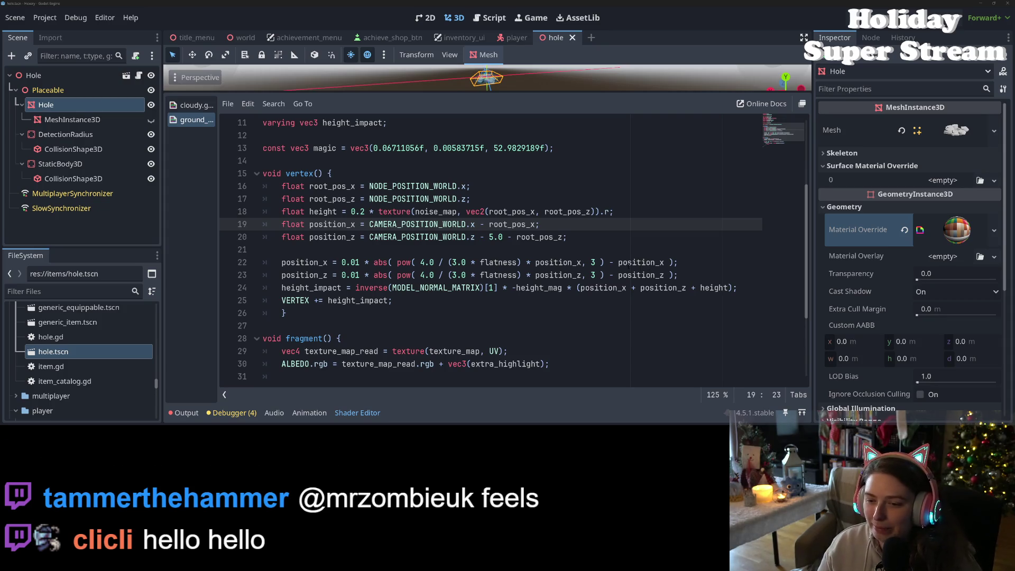
Review the vertex code's position_x, height_impact and position_z lines
left_click(627, 262)
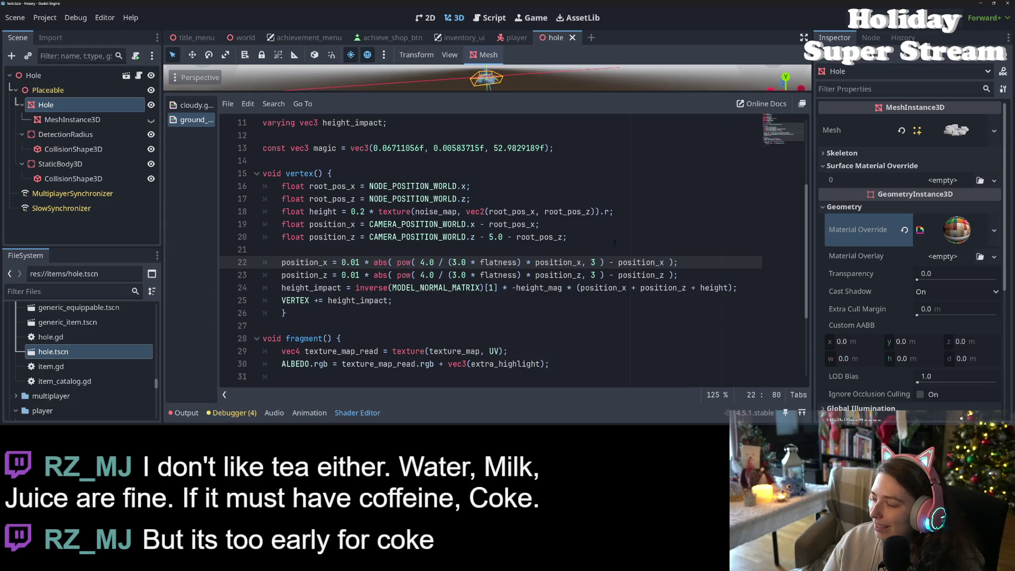
left_click(599, 288)
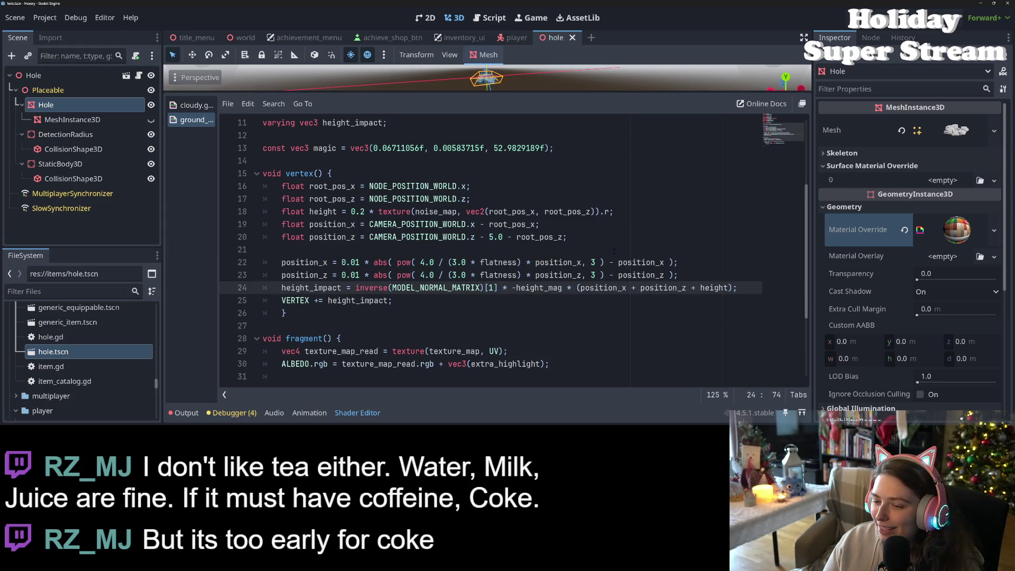
scroll(496, 291, "down", 1)
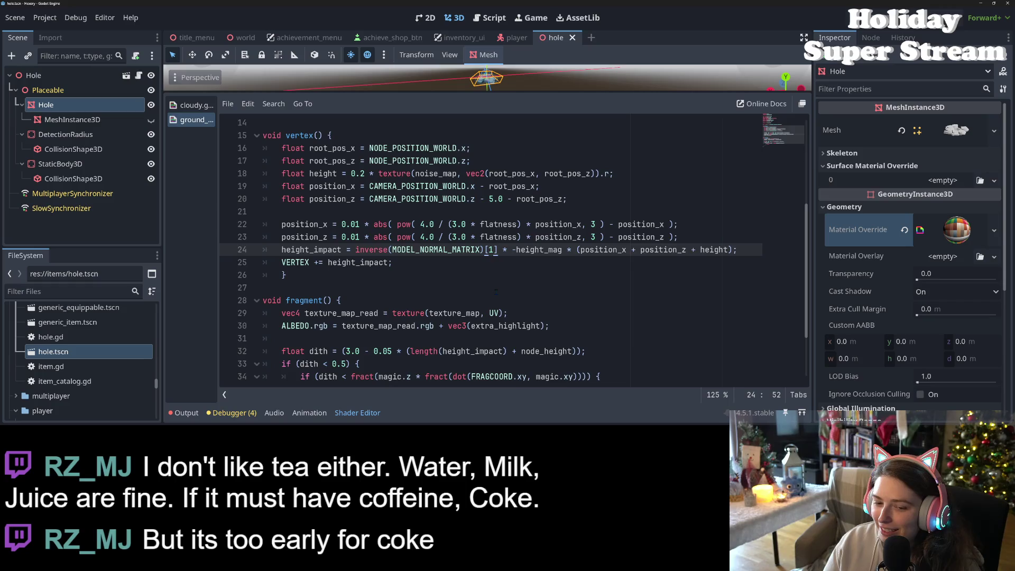
scroll(496, 290, "down", 2)
scroll(496, 290, "up", 3)
left_click(346, 224)
left_click(347, 237)
left_click(306, 224)
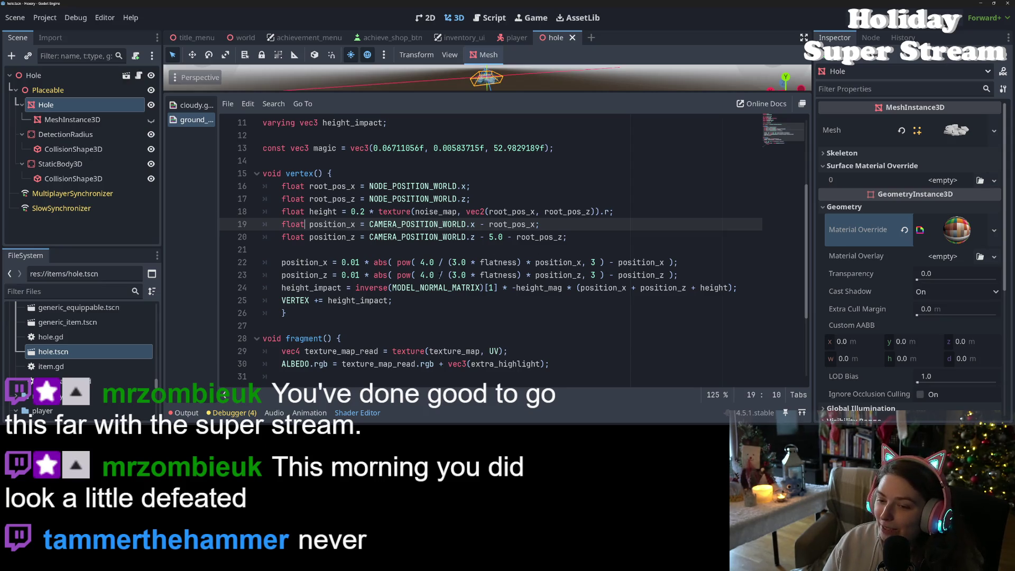
Select and copy the position_z line (camera Z minus 5.0 minus root_pos_z)
scroll(440, 275, "down", 2)
scroll(440, 275, "up", 1)
scroll(408, 251, "down", 1)
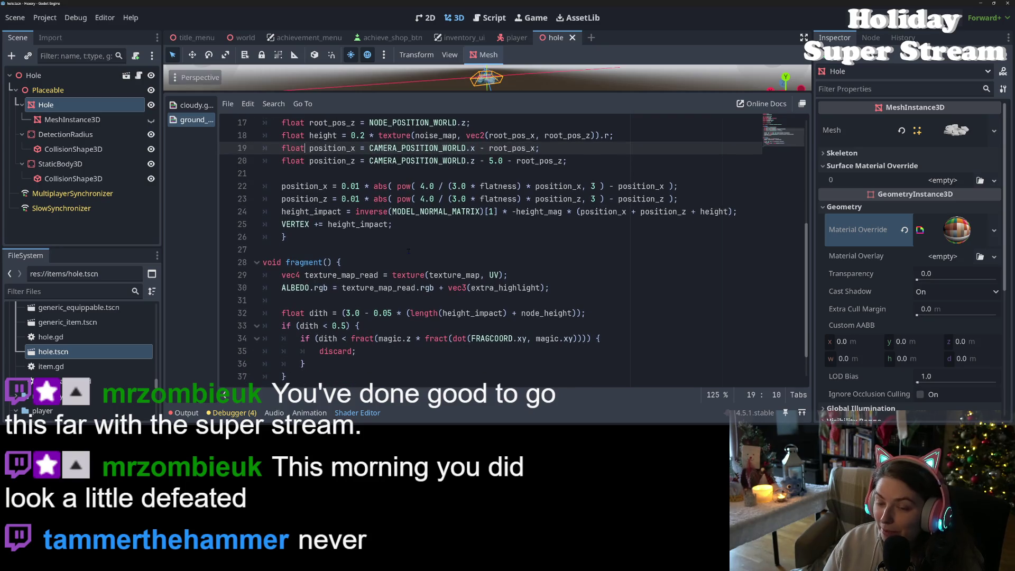
left_click_drag(574, 161, 283, 163)
key("ctrl+c")
scroll(407, 265, "down", 1)
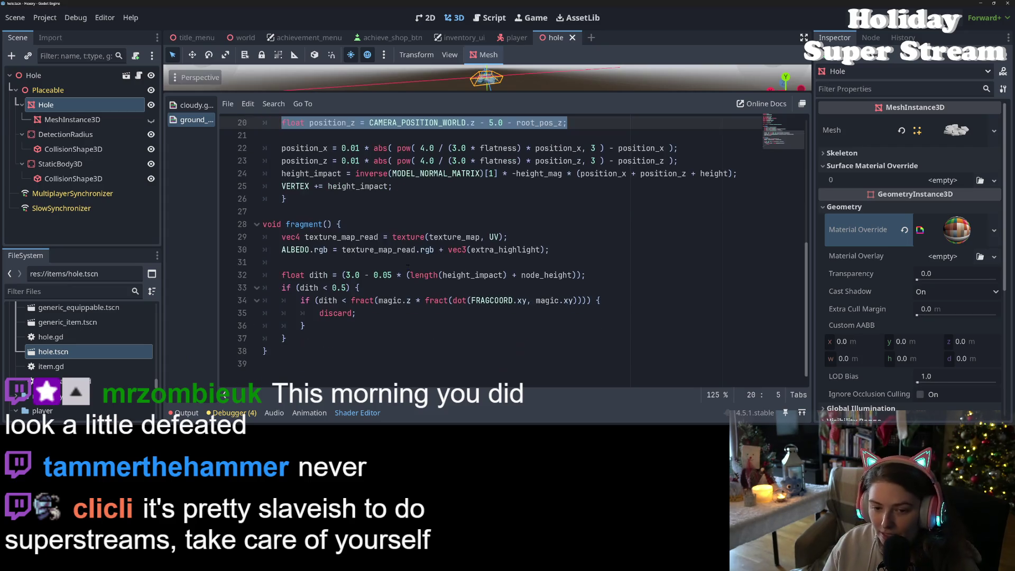
left_click(350, 275)
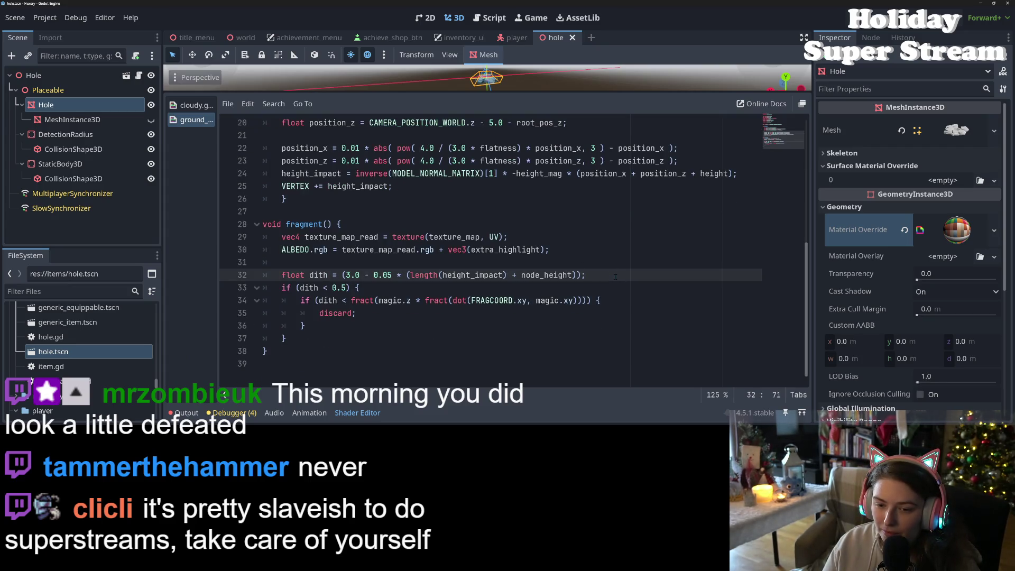
Paste the position_z line below the dith declaration and turn 'float position_z =' into 'dith -='
key("Return")
key("ctrl+v")
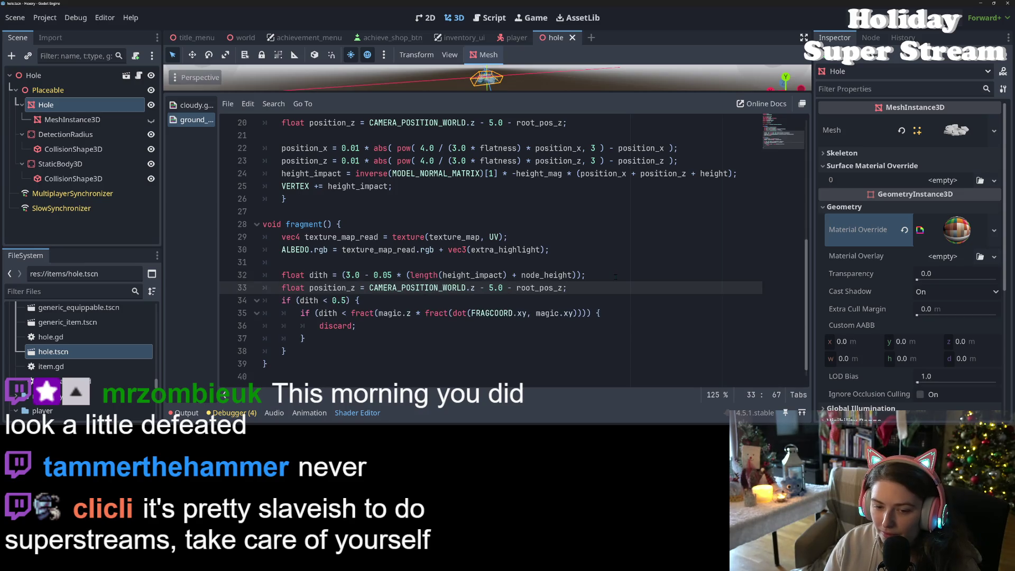
left_click(356, 289)
left_click_drag(355, 289, 277, 289)
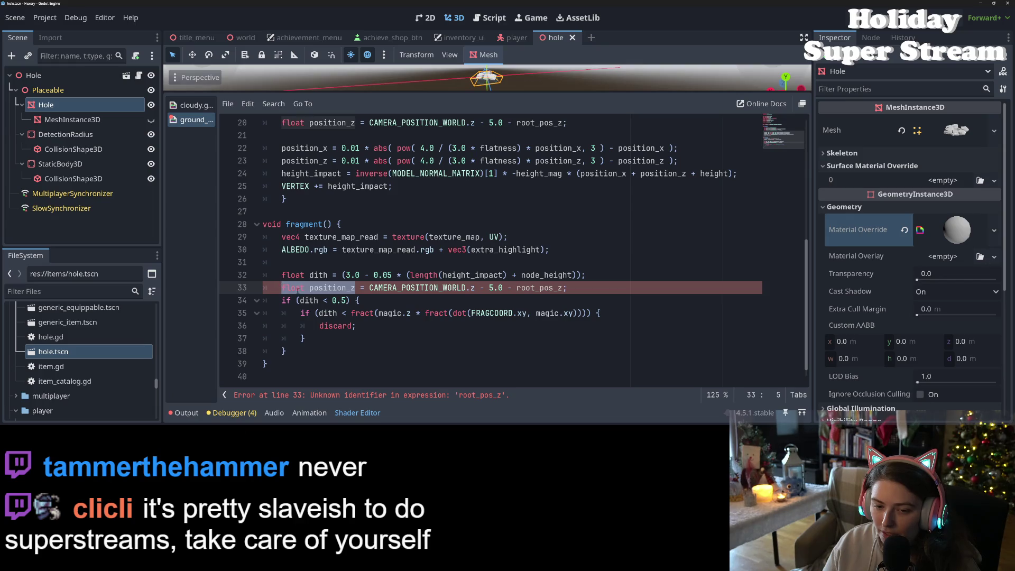
type("dith")
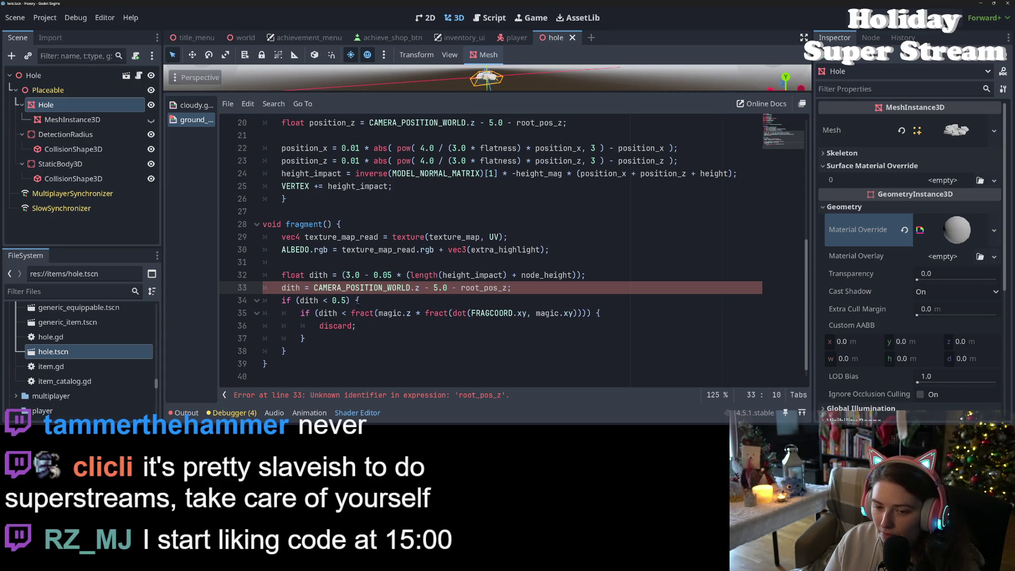
type("-")
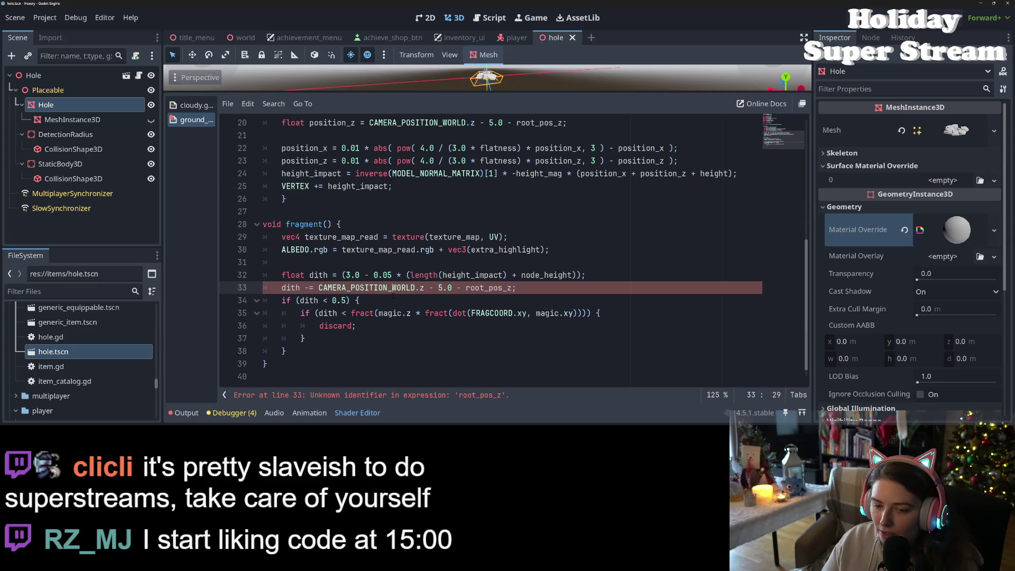
Replace root_pos_z with NODE_POSITION_WORLD.z on line 33 and make the 3D viewport taller
double_click(490, 289)
scroll(489, 288, "up", 3)
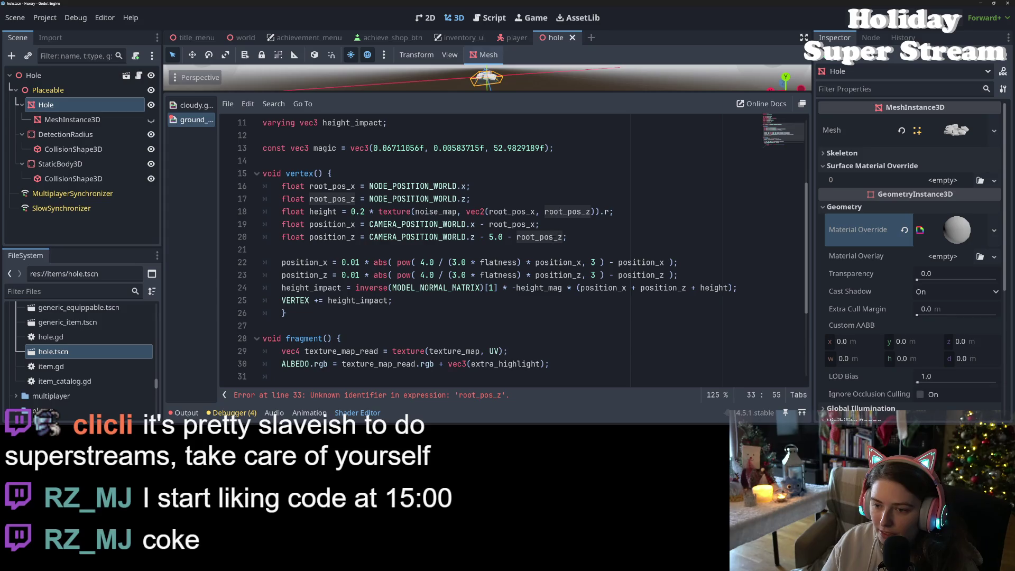
left_click_drag(370, 199, 483, 199)
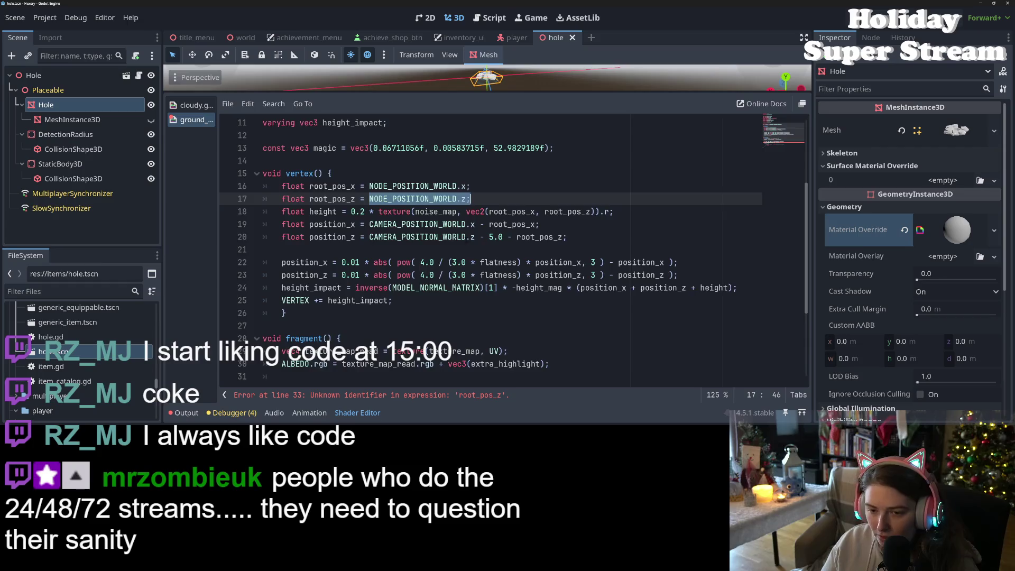
scroll(524, 247, "down", 3)
left_click_drag(466, 275, 516, 275)
type("NODE_POSITION_WORLD.z;")
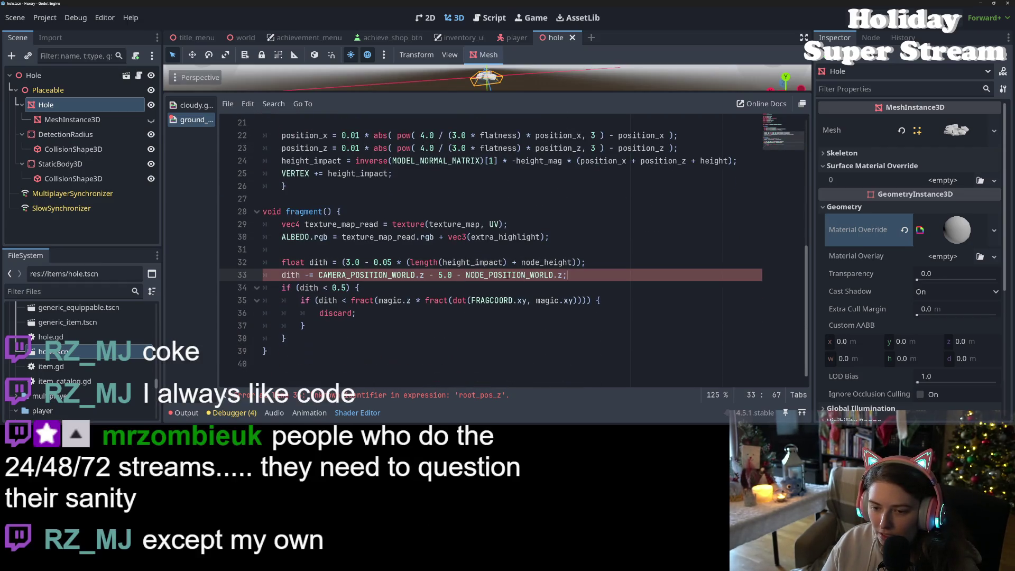
left_click(453, 275)
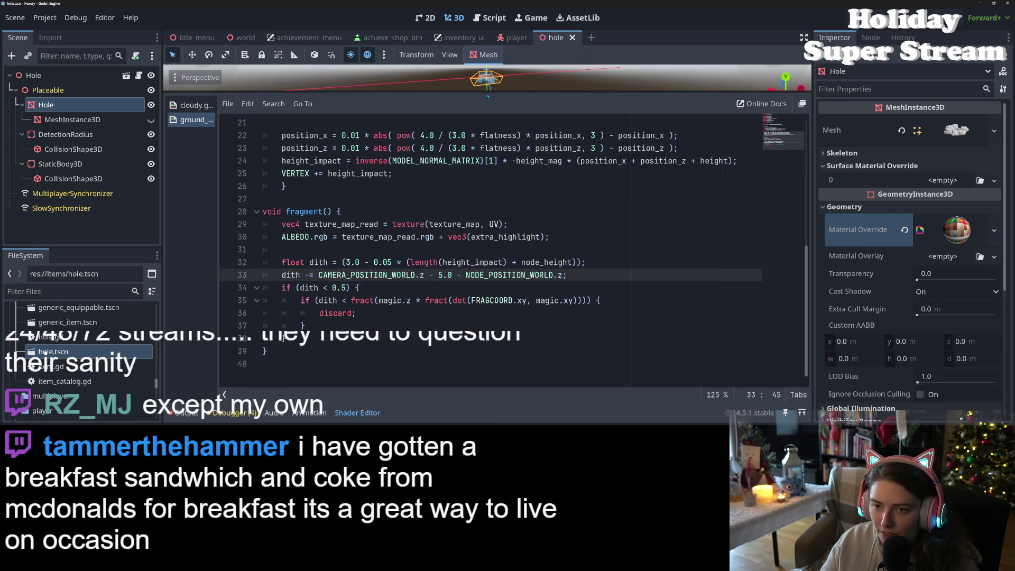
left_click_drag(492, 94, 501, 157)
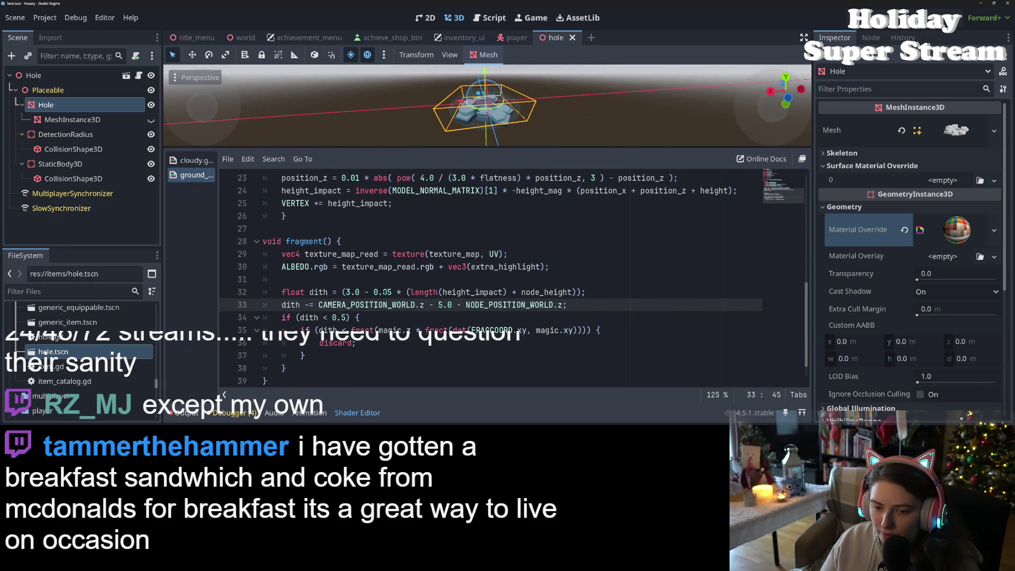
Wrap line 33's camera-distance term in 0.1*( … ) so dith subtracts a 0.1-scaled value
left_click(319, 305)
type("0.1")
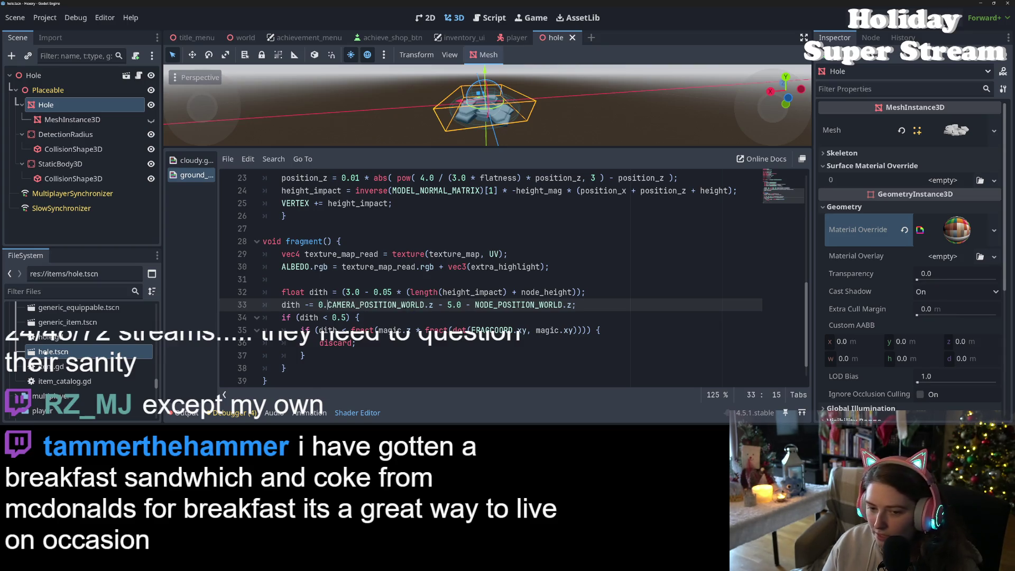
type("8(")
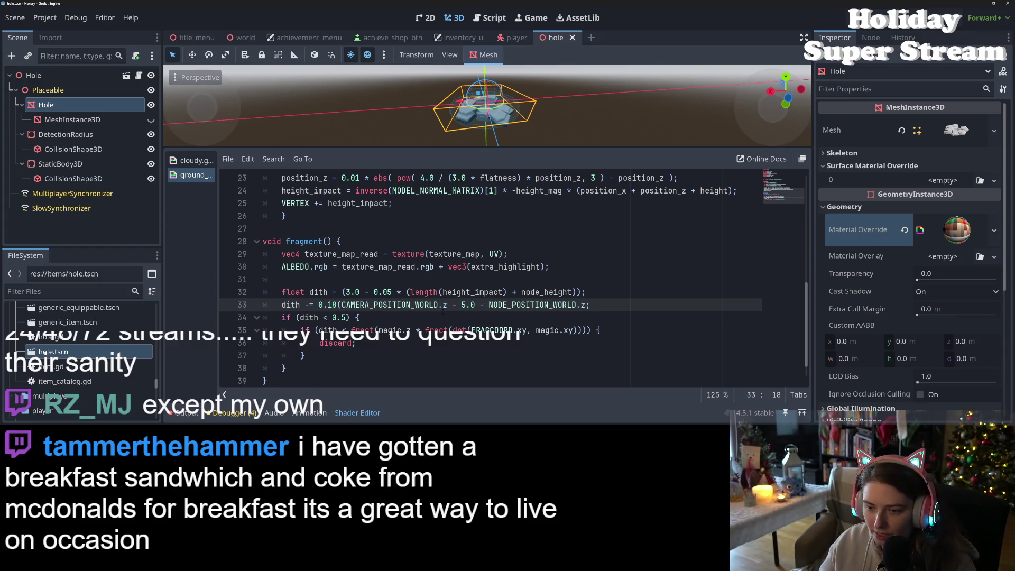
key("Left")
key("BackSpace")
type("*")
key("Right")
left_click(588, 305)
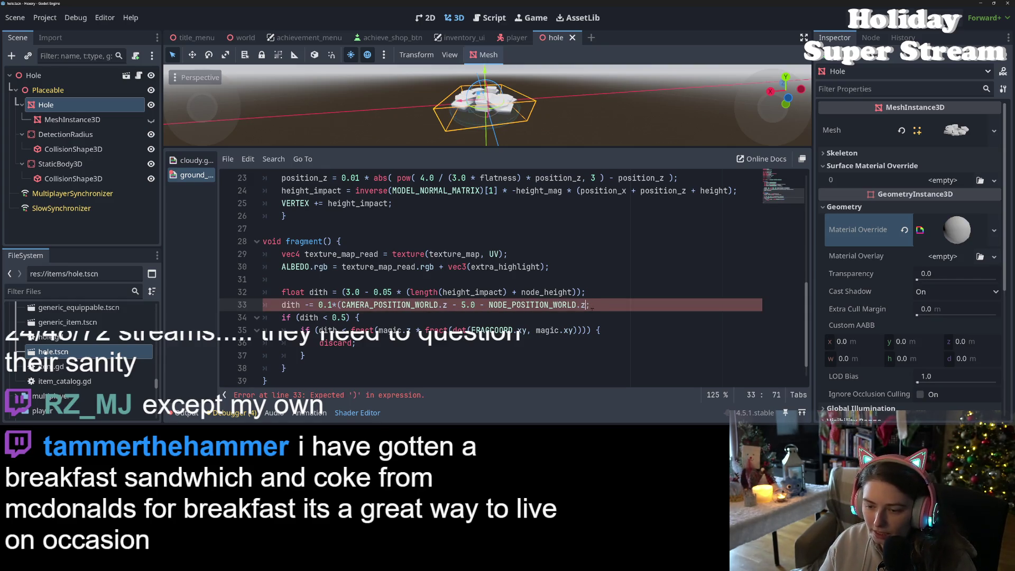
type(")")
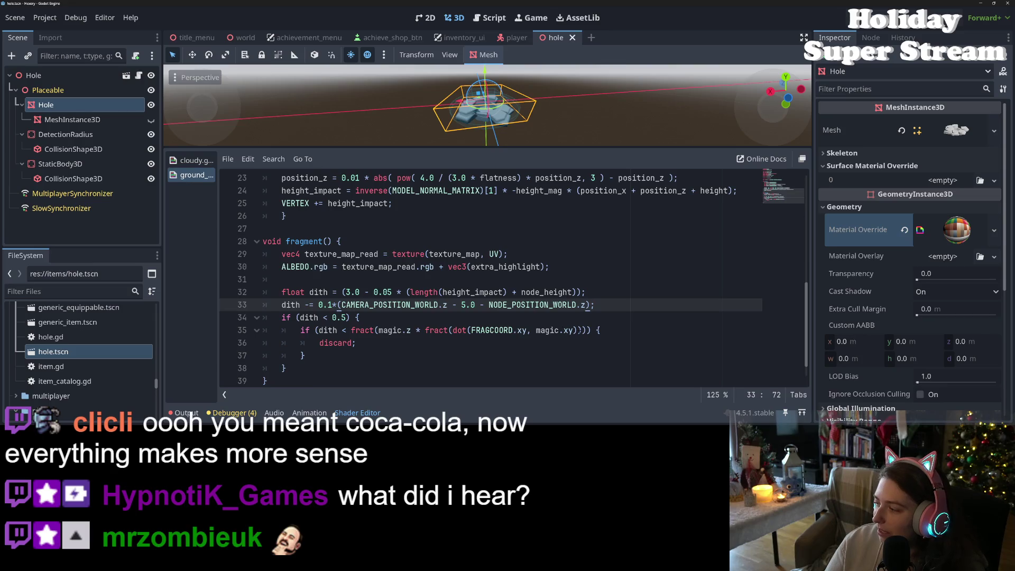
left_click(630, 331)
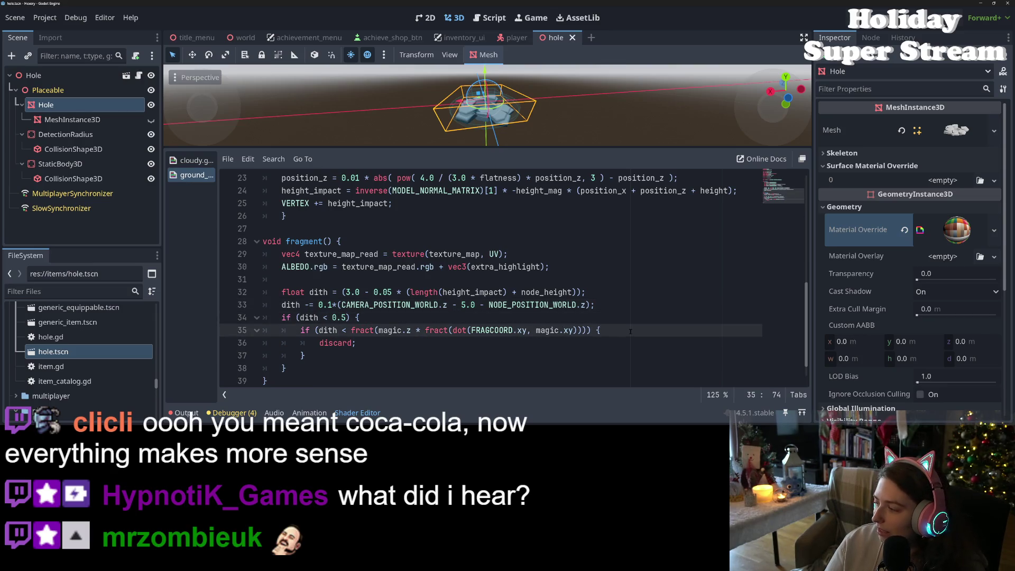
scroll(629, 331, "down", 1)
scroll(613, 332, "up", 1)
scroll(596, 334, "down", 1)
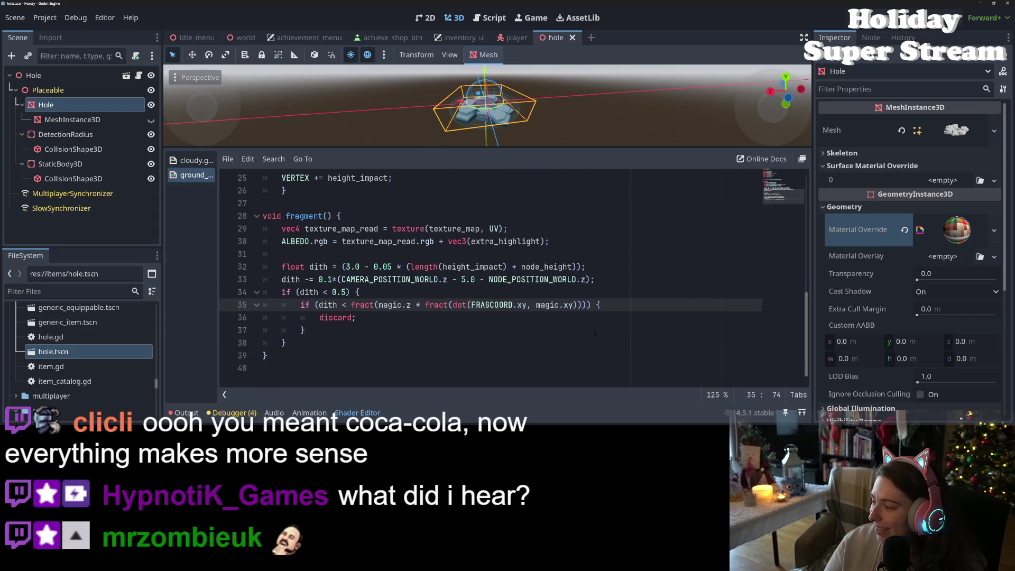
left_click(596, 329)
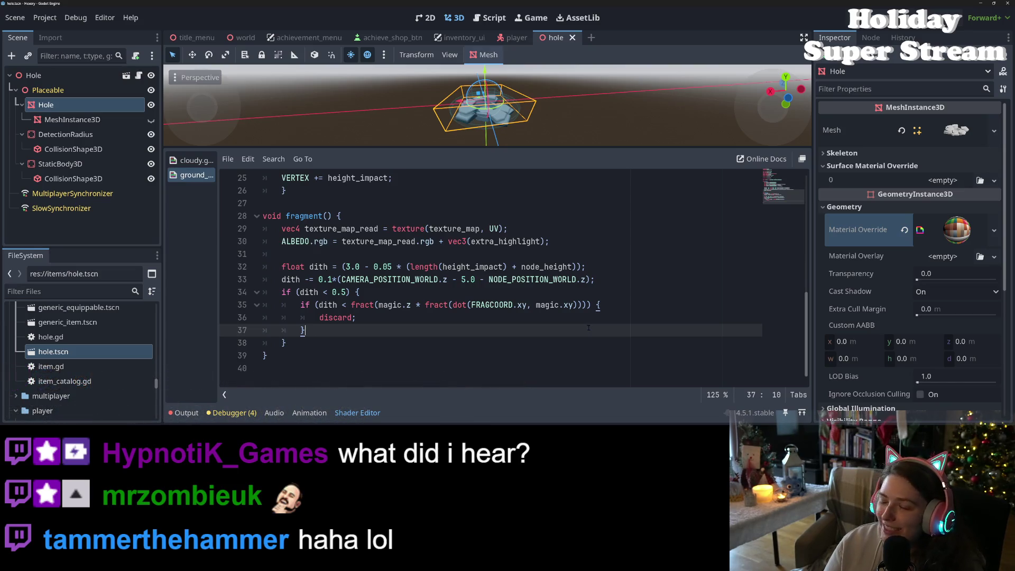
left_click(528, 313)
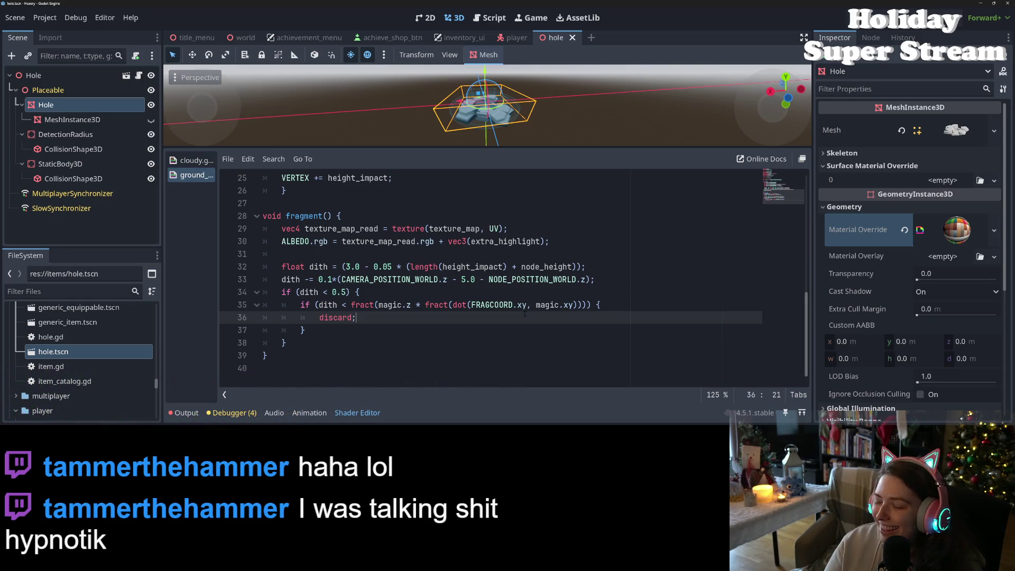
left_click(461, 279)
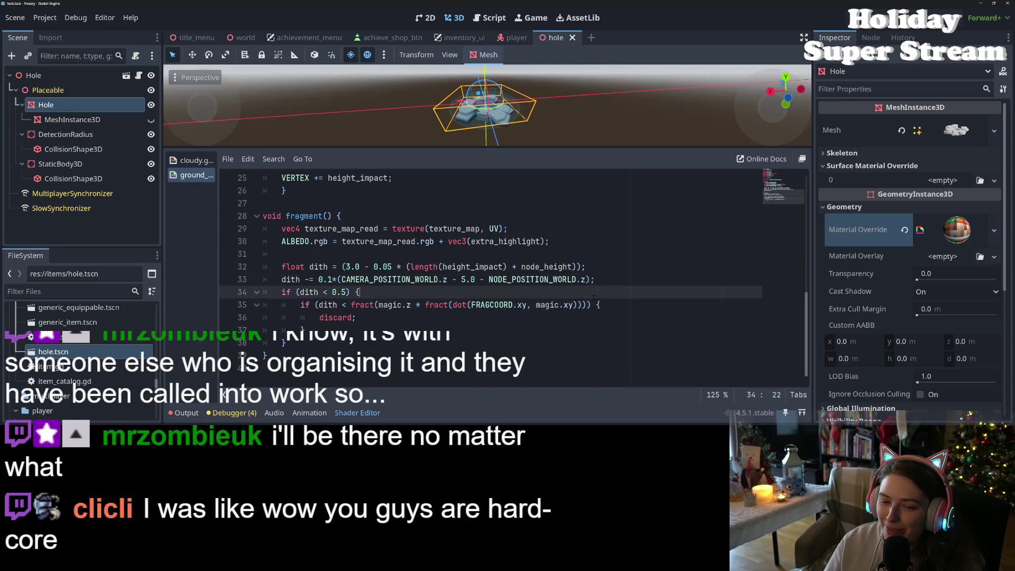
Save the scene and delete the '5.0 -' offset from the dith line 33
left_click(595, 279)
left_click(331, 279)
key("Right")
key("ctrl+s")
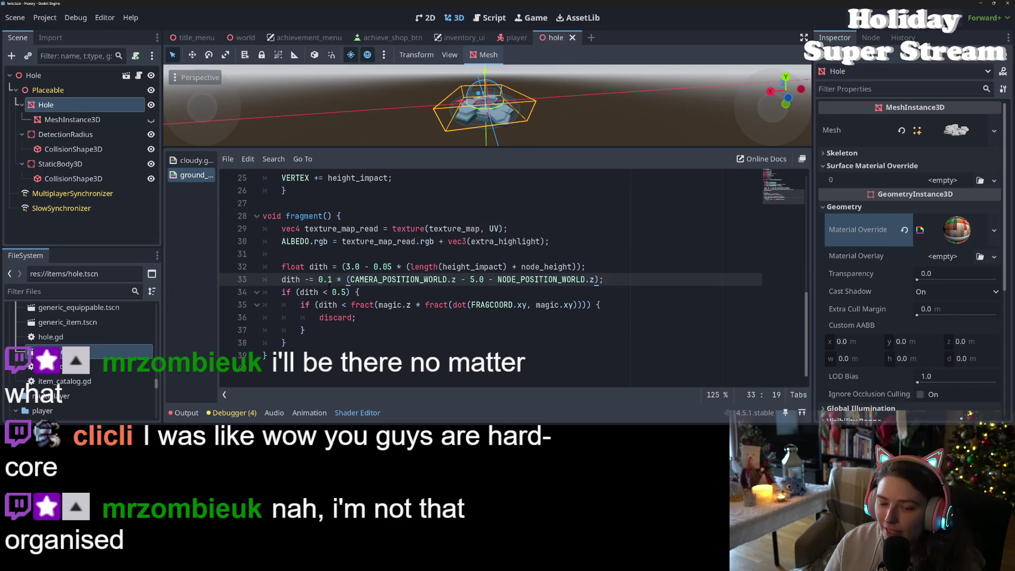
double_click(397, 279)
left_click(480, 279)
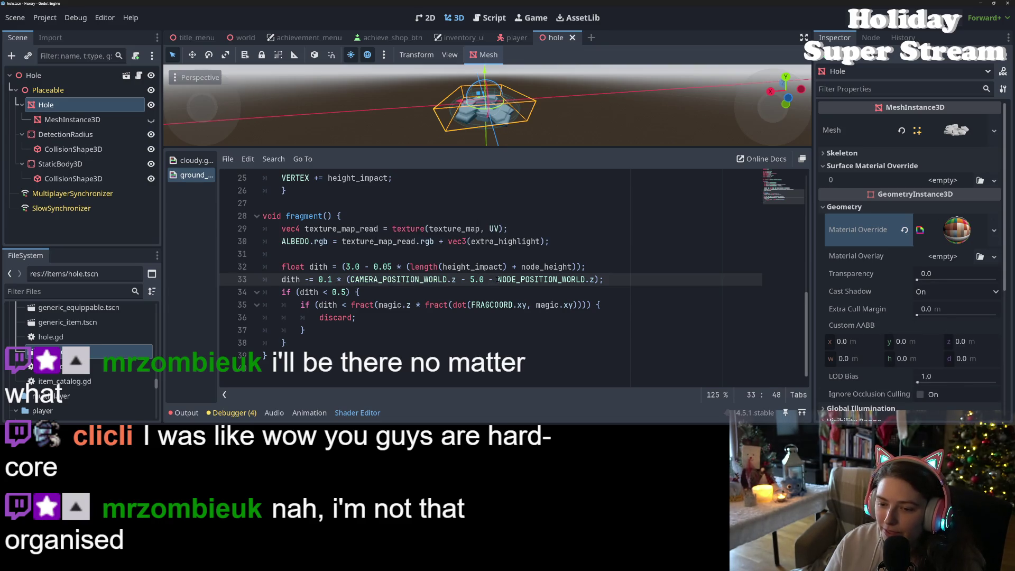
left_click(452, 280)
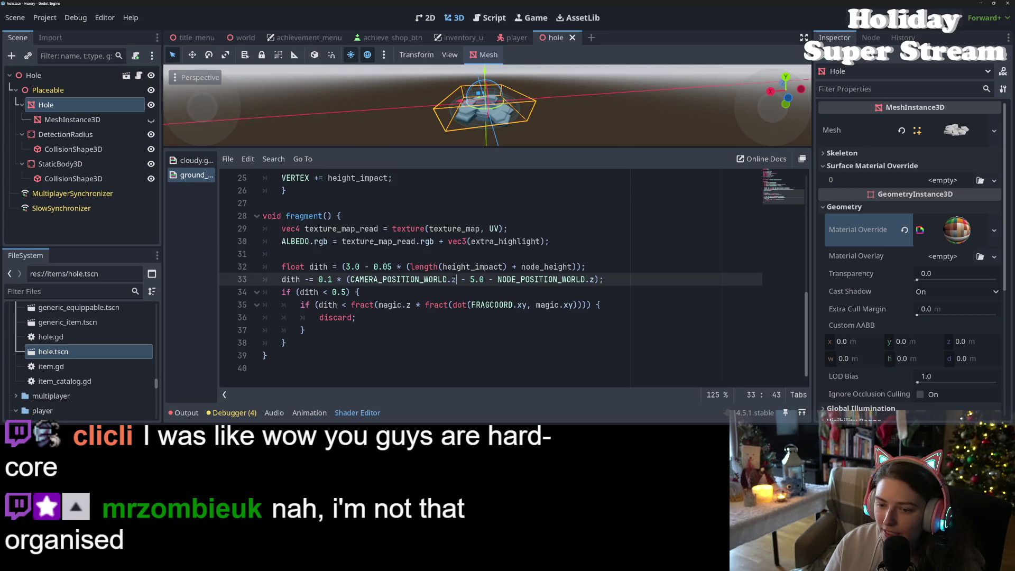
left_click(496, 279)
mouse_move(496, 279)
left_mouse_down()
mouse_move(459, 280)
mouse_move(471, 280)
left_mouse_up()
key("BackSpace")
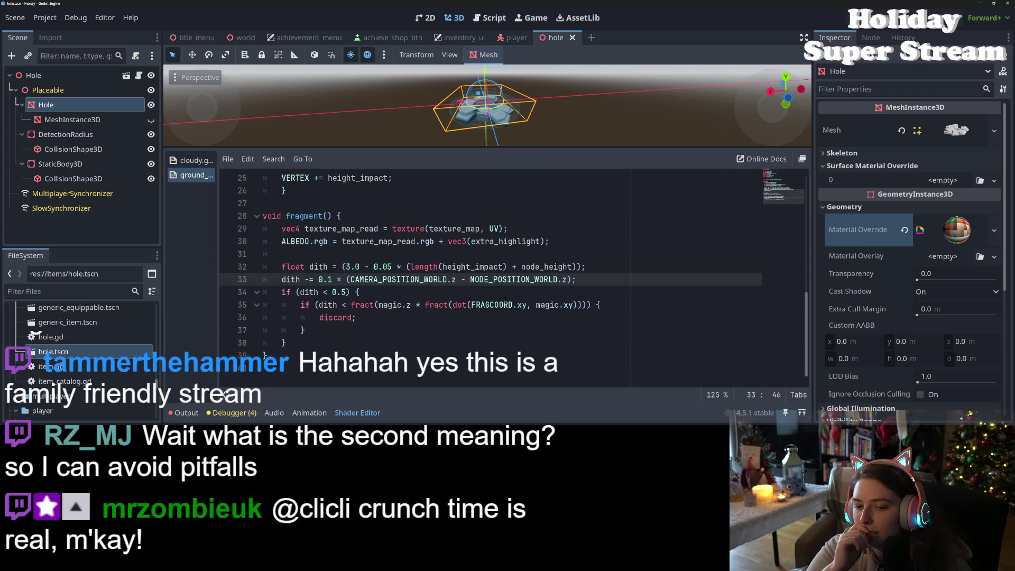
Replace the 'dith -= 0.1 * (' start of line 33 with 'if ('
left_click(349, 279)
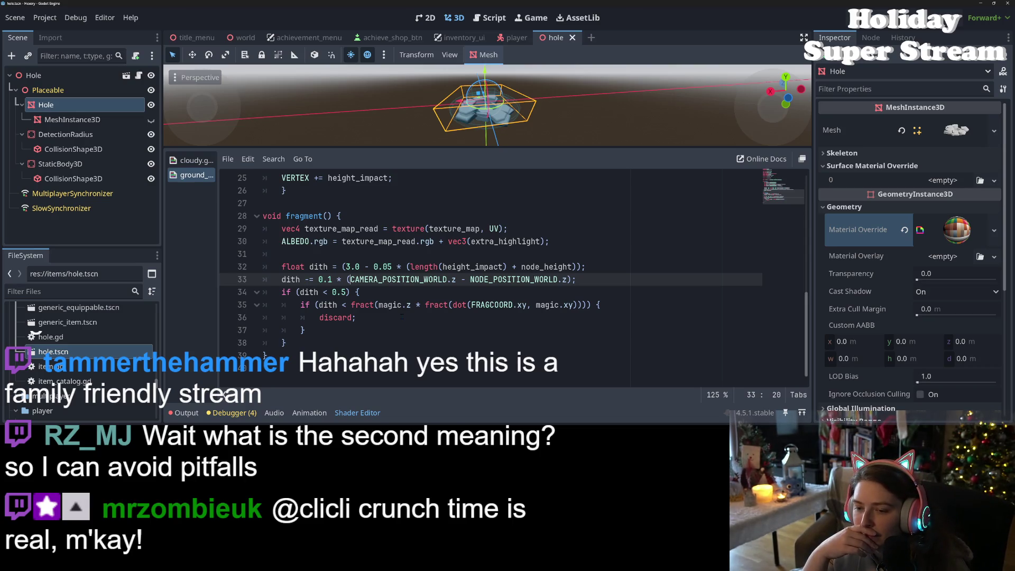
left_click(596, 268)
left_click_drag(282, 280, 587, 276)
type("if")
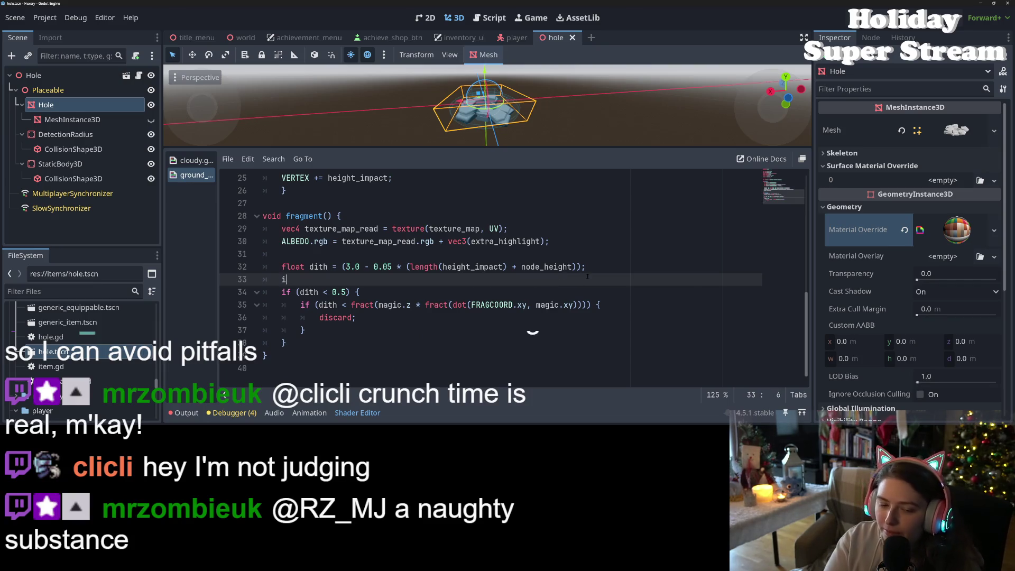
key("ctrl+z")
key("ctrl+z")
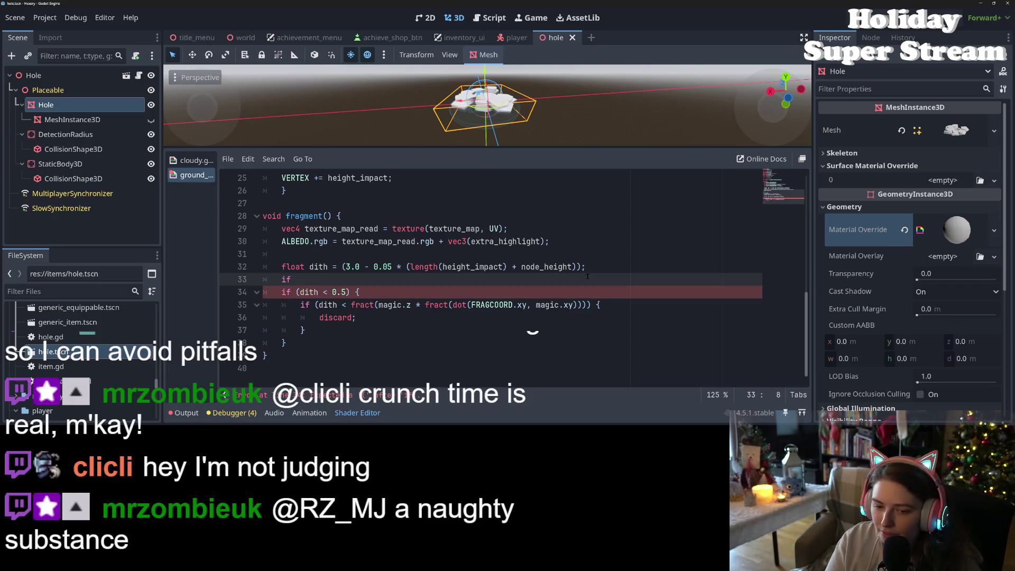
left_click_drag(350, 280, 280, 280)
type("if (CAMERA_POSITION_WORLD.z - NODE_POSITION_WORLD.z);")
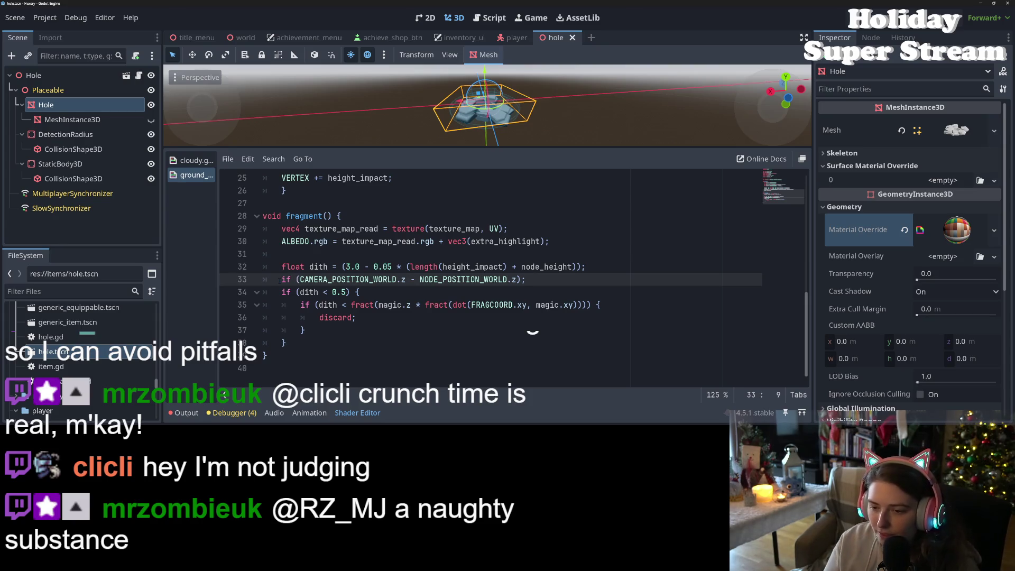
Finish the if with condition '< 2.0' and a block setting dith = 0.0, then save
key("End")
key("Left")
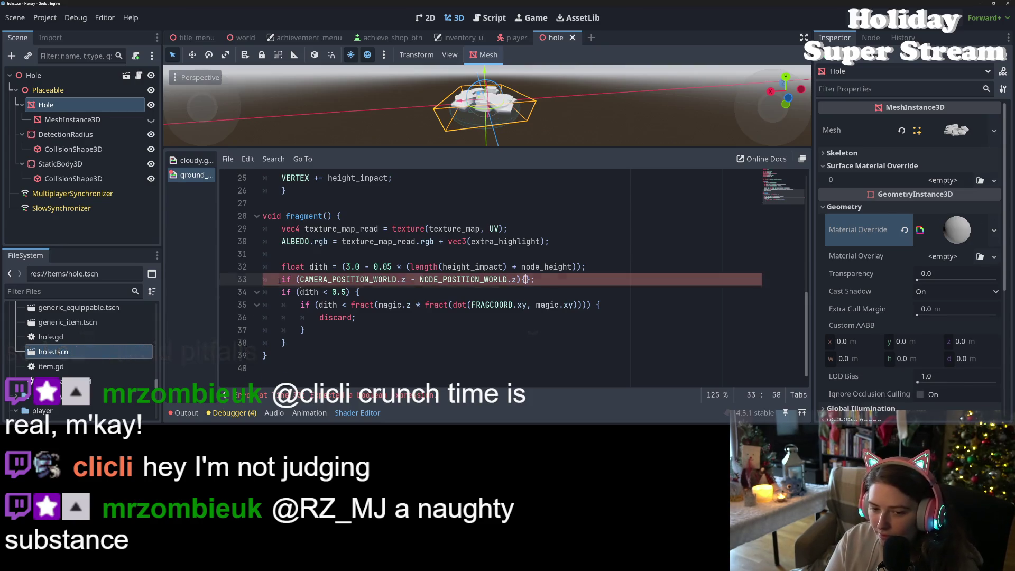
type("{")
key("Return")
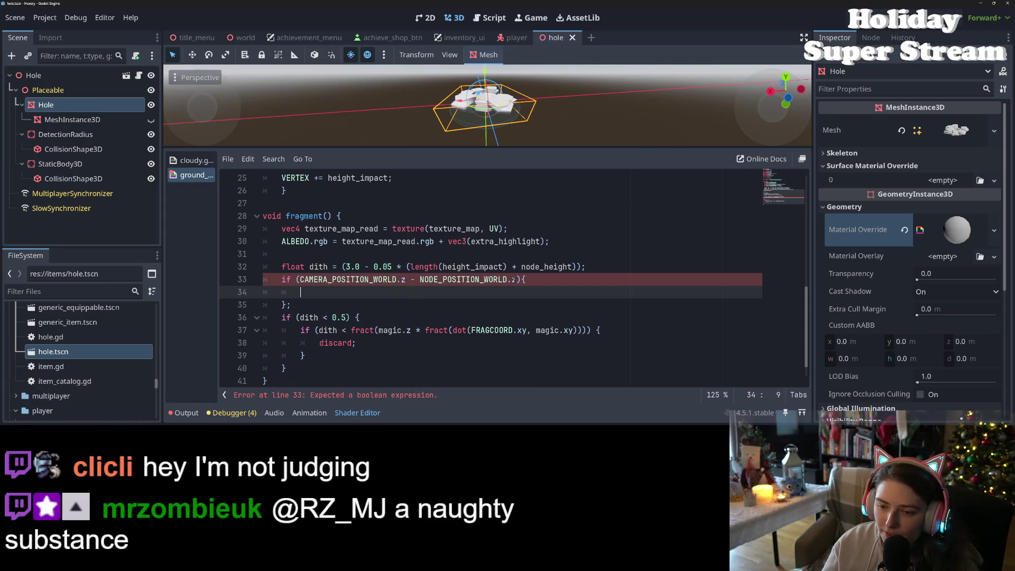
key("Up")
key("End")
key("Left")
key("Left")
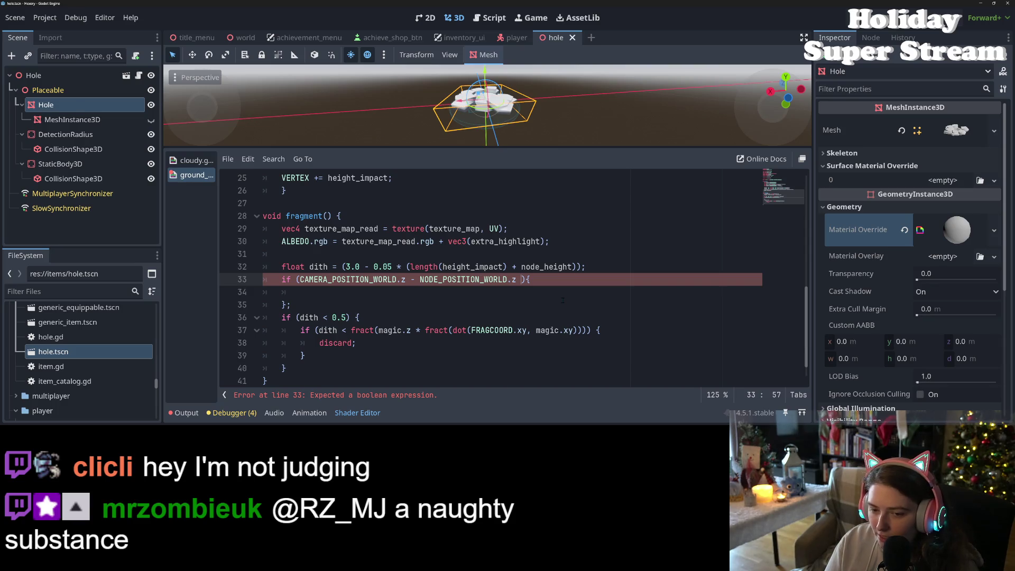
type("< 2.0")
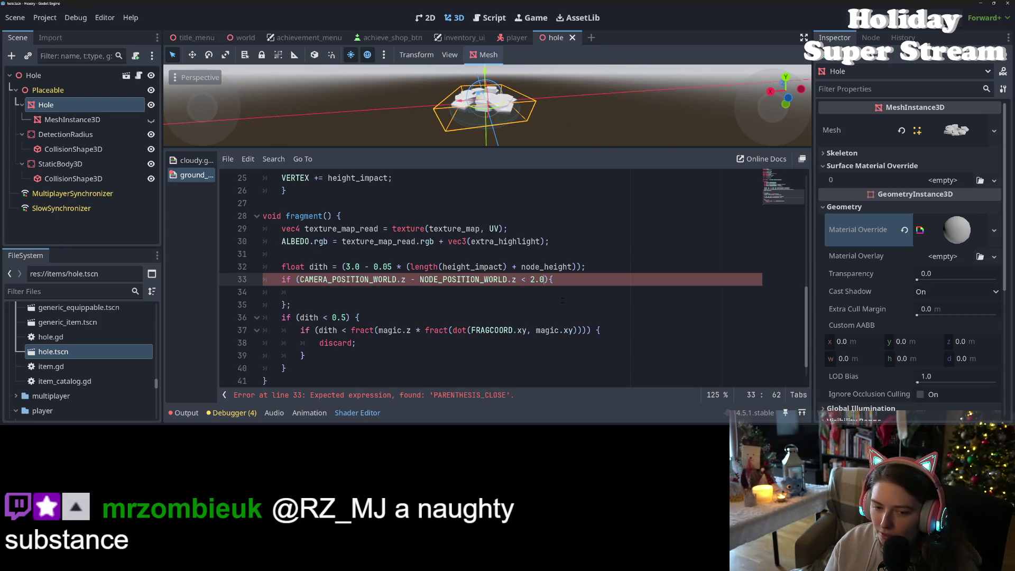
key("Down")
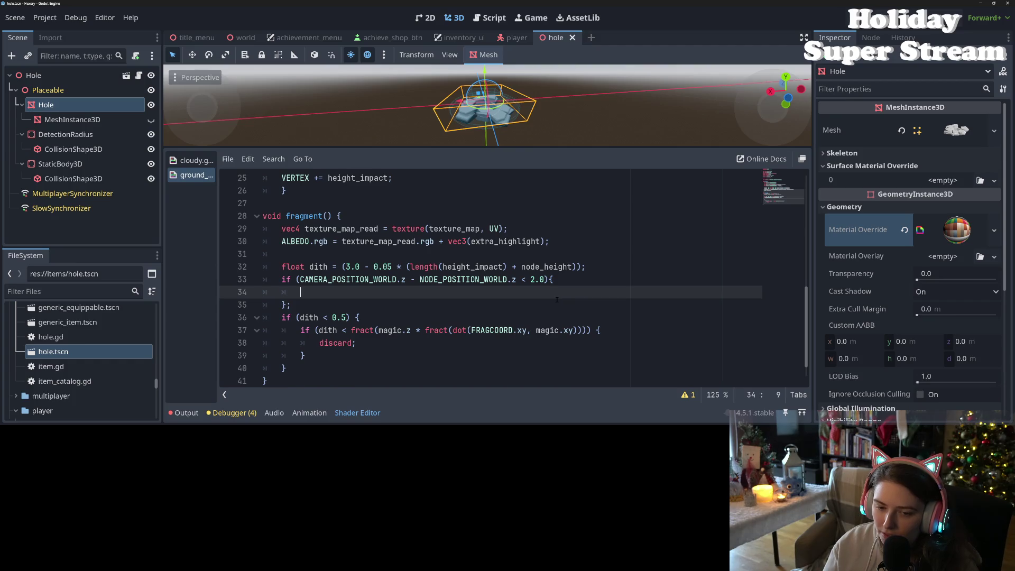
type("dith")
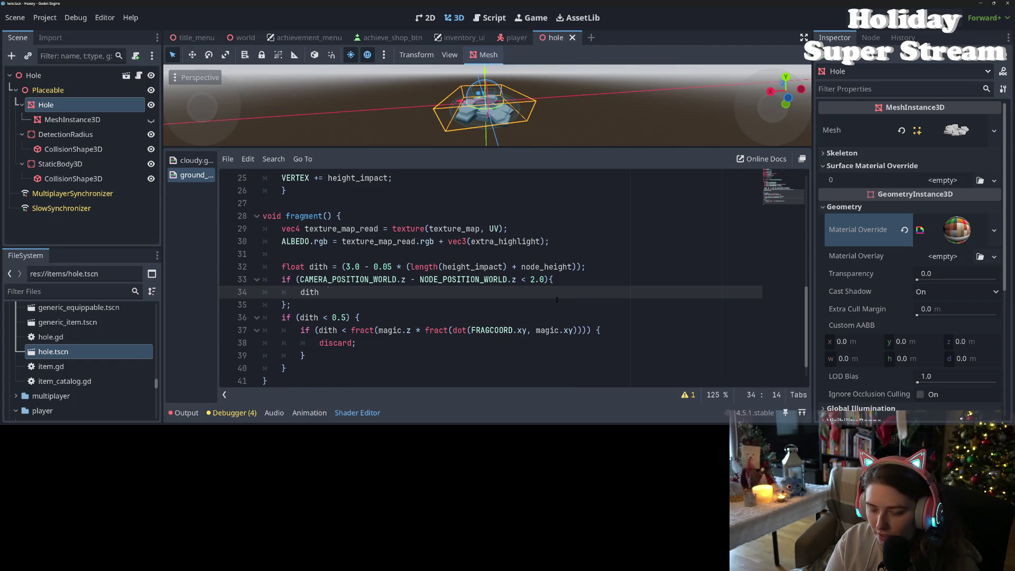
type("= 0;")
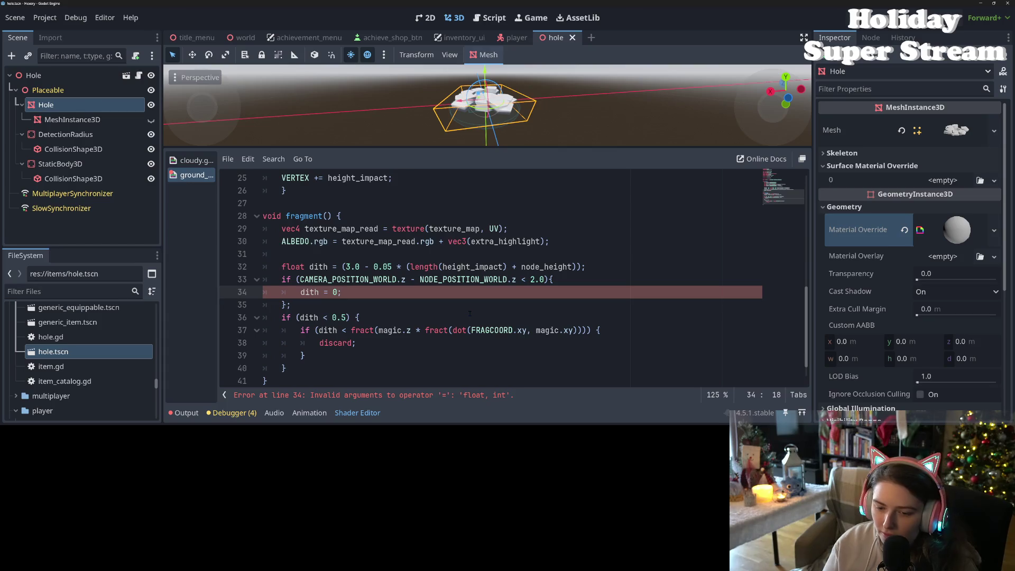
type(".0")
key("ctrl+s")
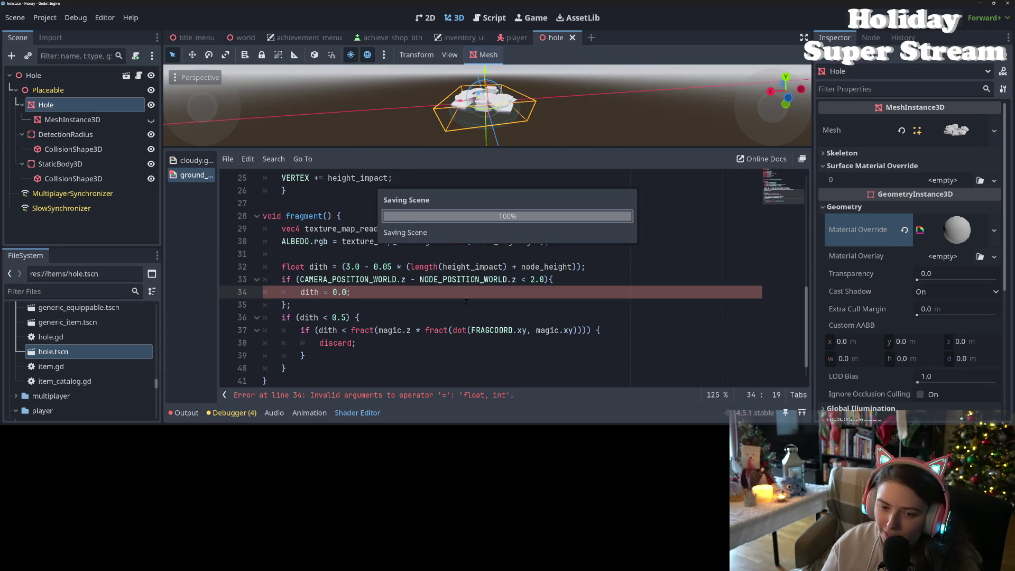
Enlarge the 3D view and zoom in and out on the hole's rock mesh
mouse_move(487, 147)
left_mouse_down()
mouse_move(494, 238)
mouse_move(460, 209)
mouse_move(306, 202)
mouse_move(381, 190)
mouse_move(443, 163)
mouse_move(483, 105)
left_mouse_up()
scroll(495, 238, "down", 5)
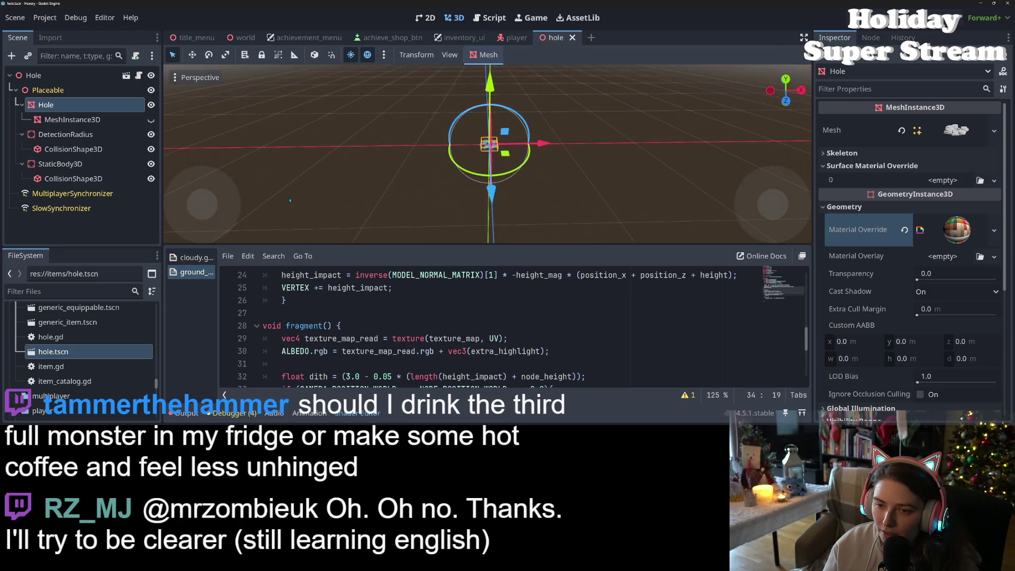
scroll(428, 183, "up", 5)
scroll(429, 182, "up", 6)
scroll(553, 165, "down", 6)
scroll(552, 165, "up", 4)
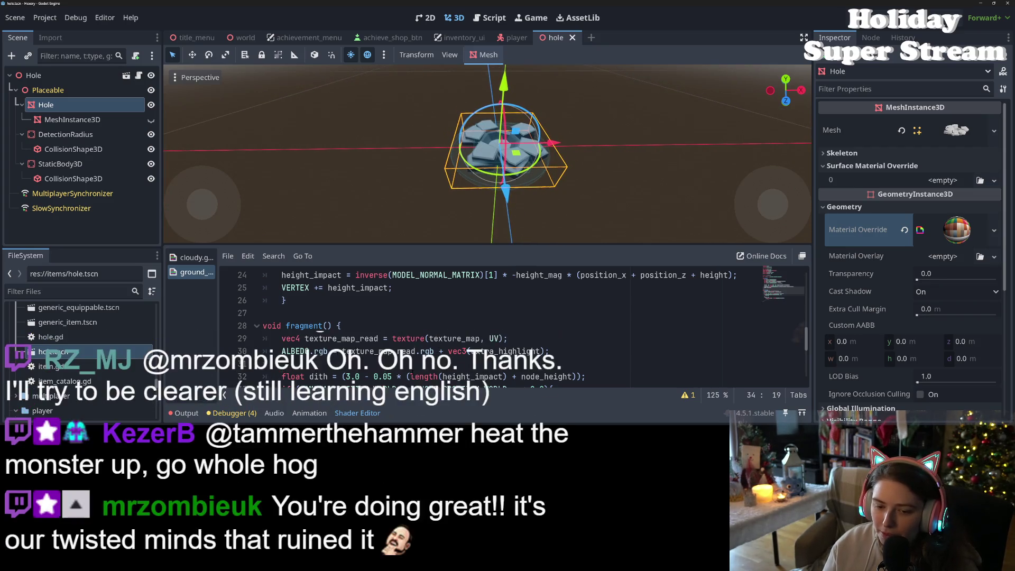
scroll(513, 325, "down", 3)
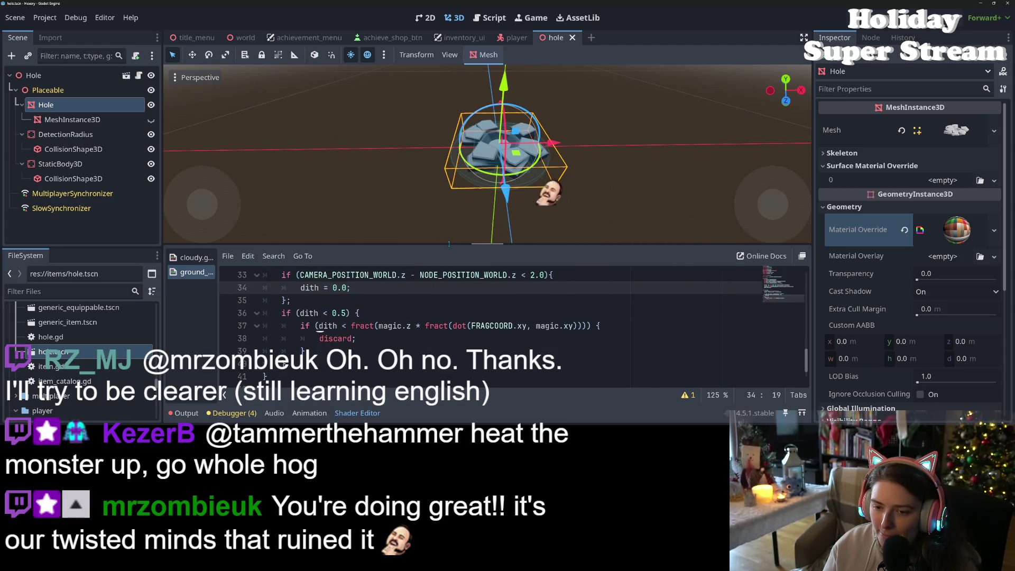
Enlarge the code area and review the if condition, 2.0 threshold and dith = 0.0 assignment
left_click_drag(447, 247, 447, 131)
left_click(471, 260)
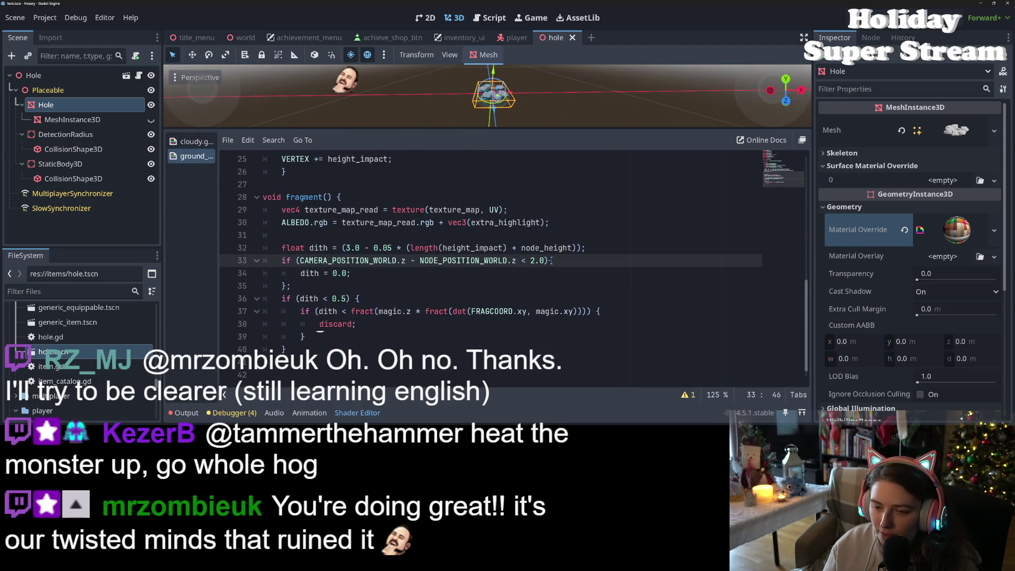
type("7")
left_click(531, 261)
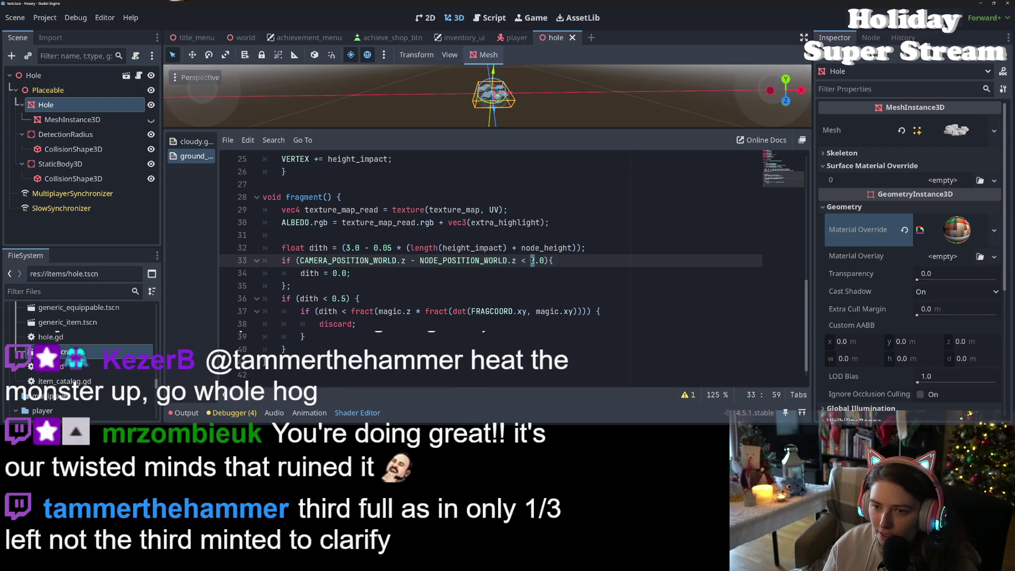
left_click(326, 273)
left_click_drag(332, 273, 347, 273)
left_click(327, 273)
type("-")
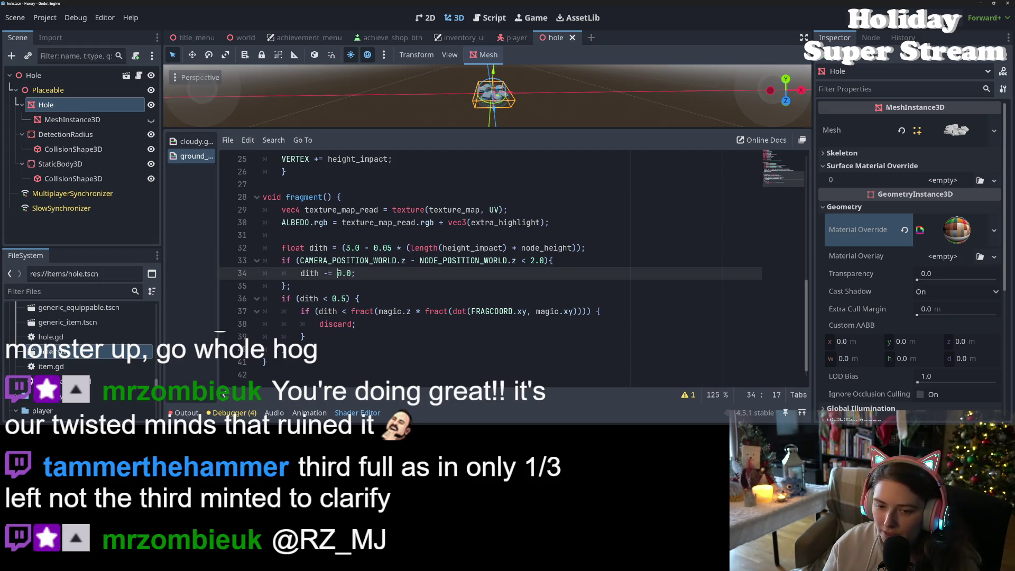
left_click(347, 273)
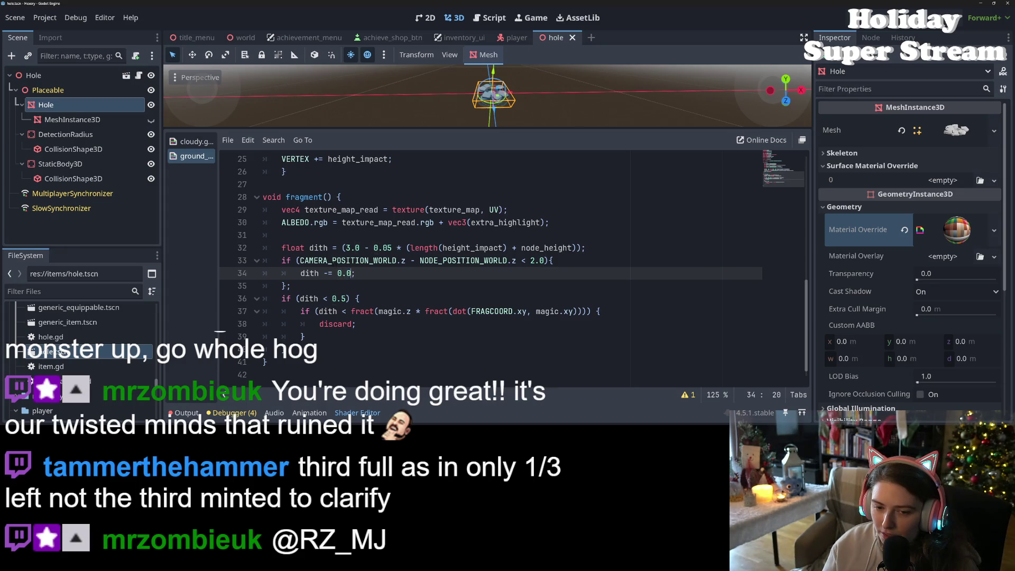
Declare 'float dist' as the camera-to-node Z distance and use dist in the if condition
left_click(603, 248)
key("Return")
type("float dist ")
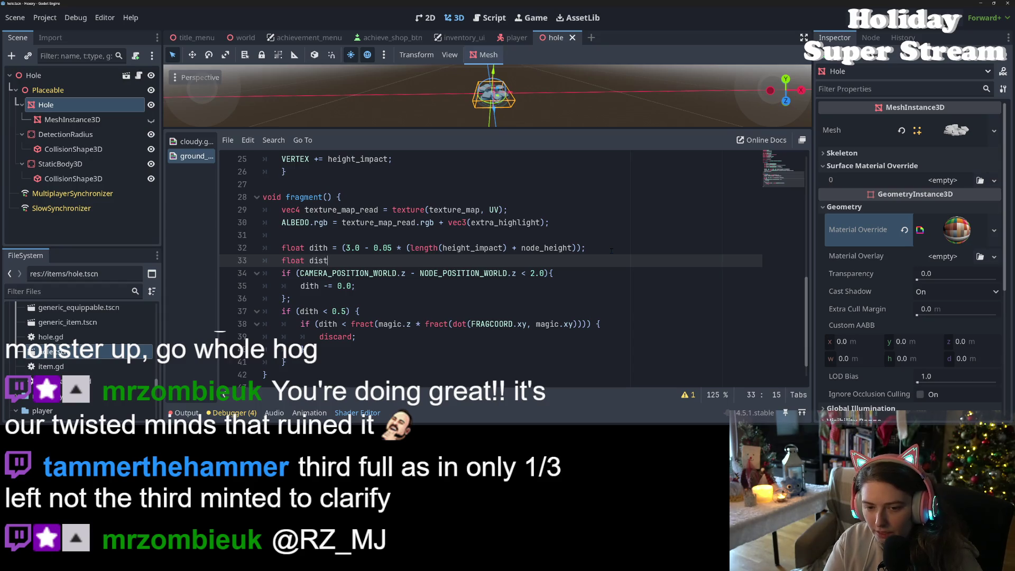
type("=")
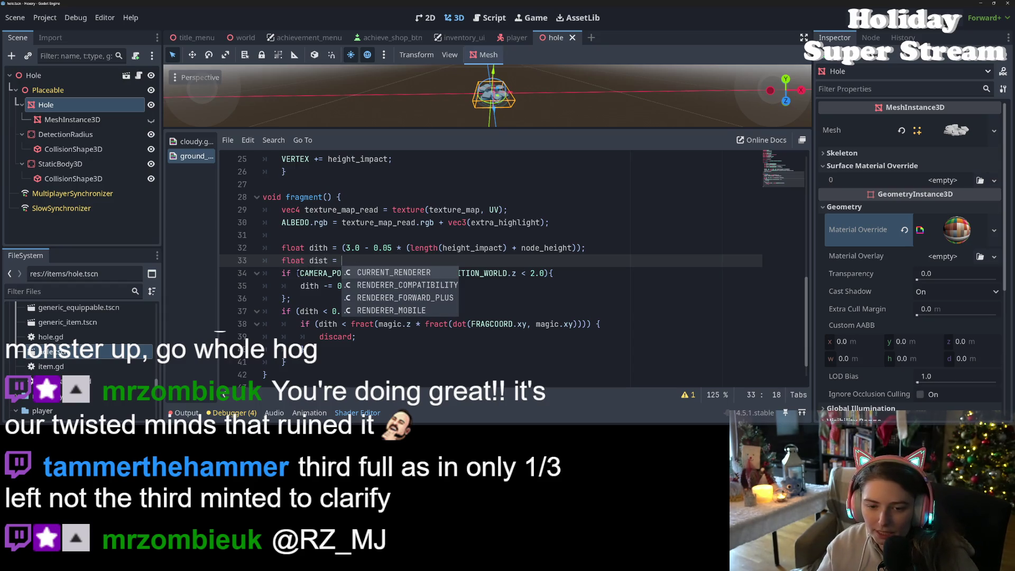
mouse_move(297, 272)
left_mouse_down()
mouse_move(531, 273)
mouse_move(514, 274)
left_mouse_up()
key("ctrl+x")
key("Up")
key("End")
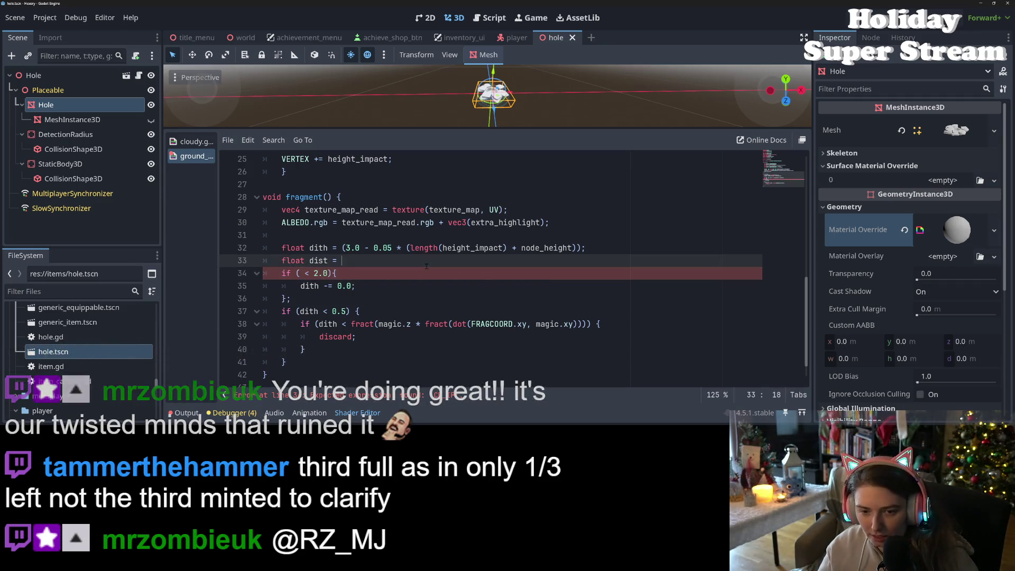
key("ctrl+v")
double_click(320, 261)
key("ctrl+c")
left_click(300, 273)
key("ctrl+v")
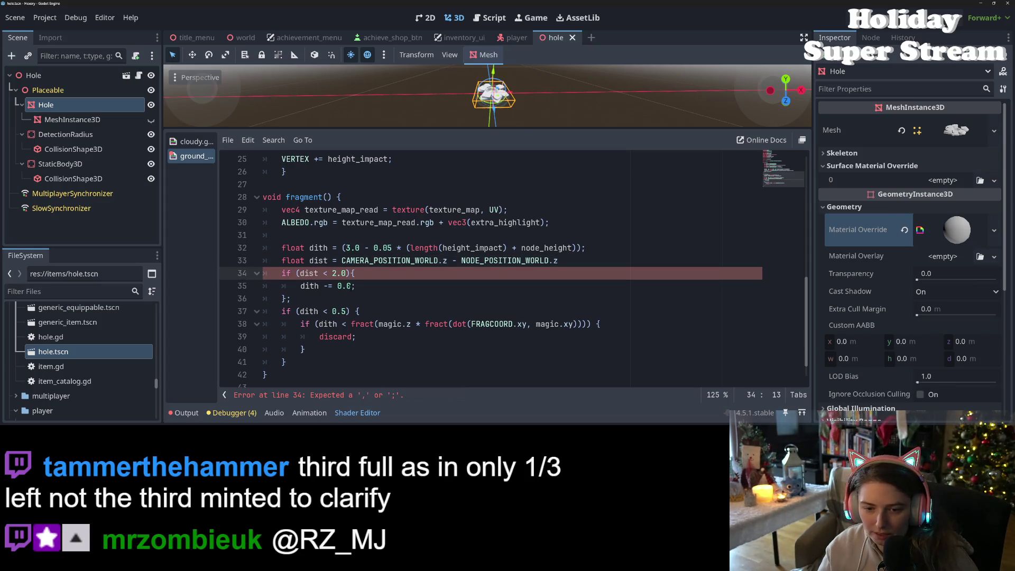
Make line 35 subtract 0.25 * dist from dith and save
left_click(351, 286)
key("BackSpace")
type("5")
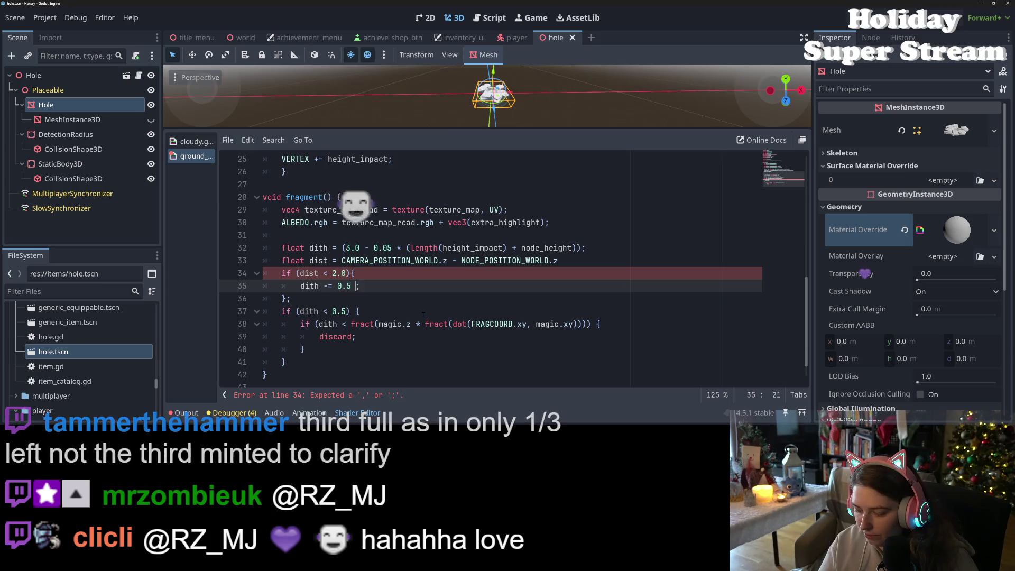
type(" * dist")
key("ctrl+s")
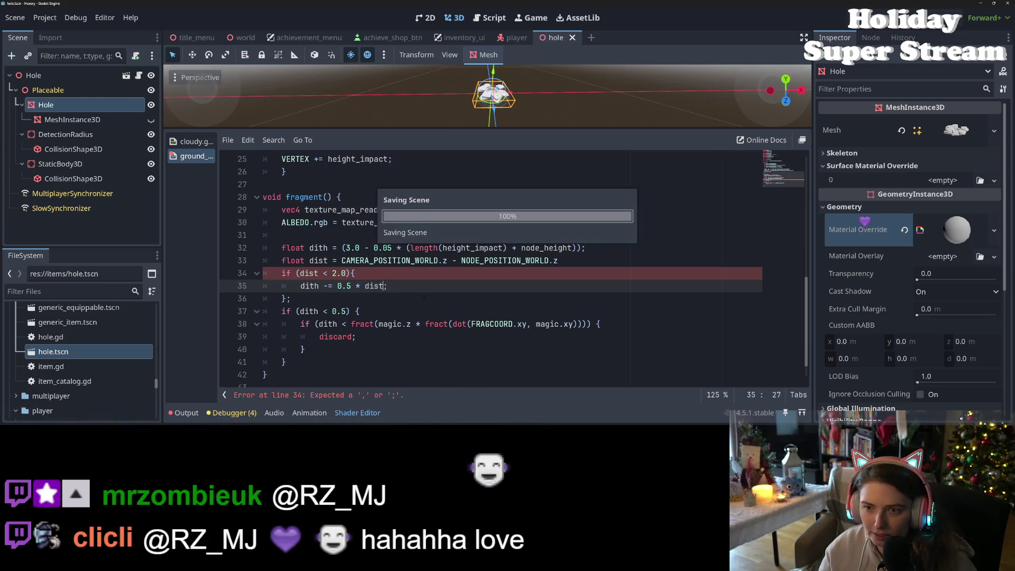
key("Left")
key("Left")
key("Left")
type("2")
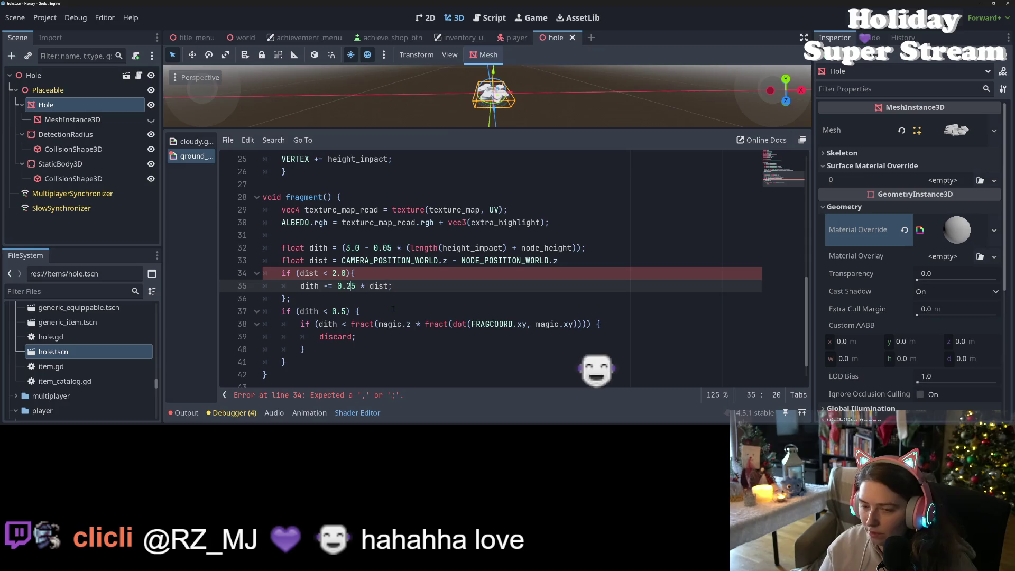
key("ctrl+s")
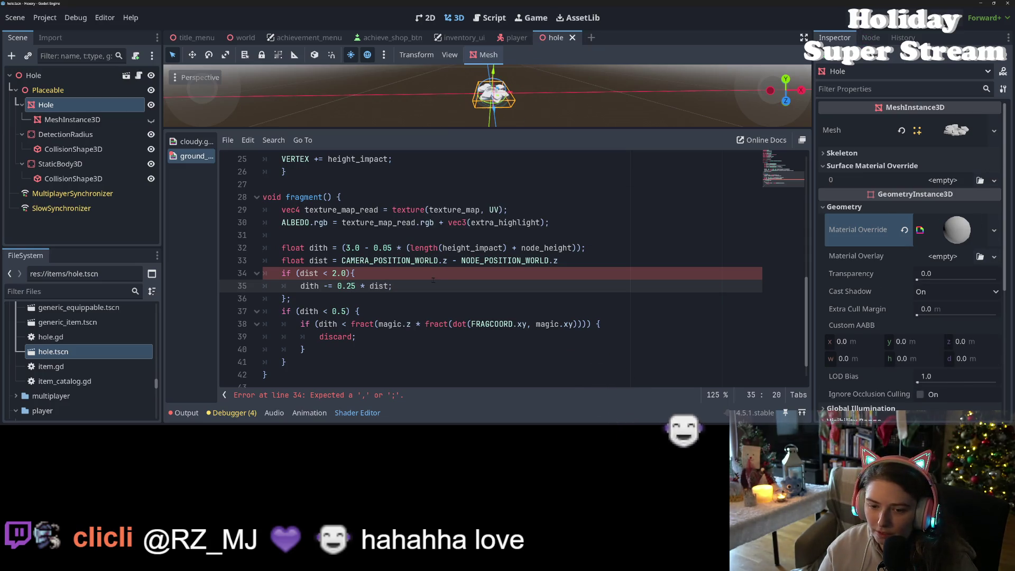
Add the missing semicolon to the dist declaration and save
left_click(344, 273)
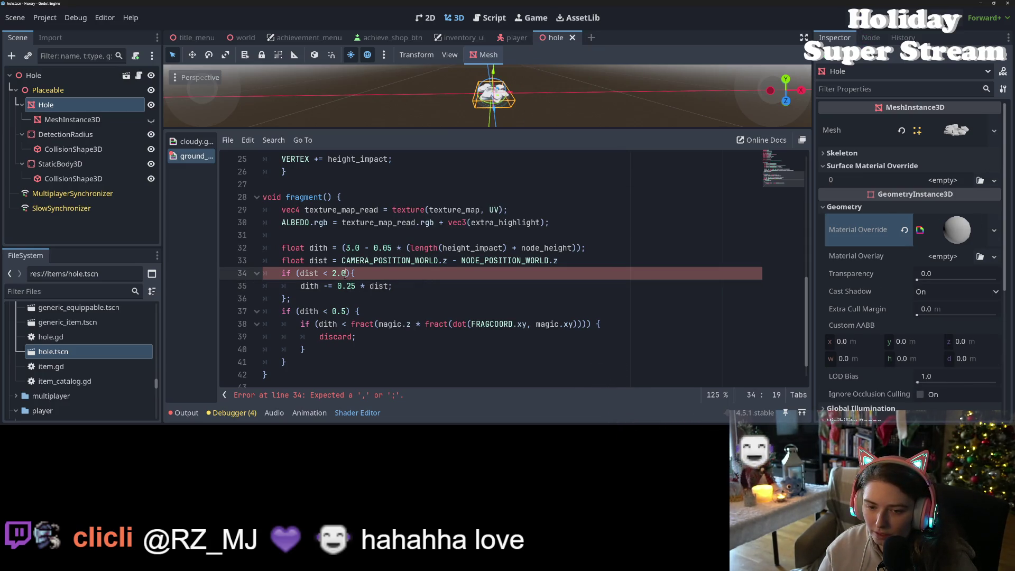
left_click(581, 262)
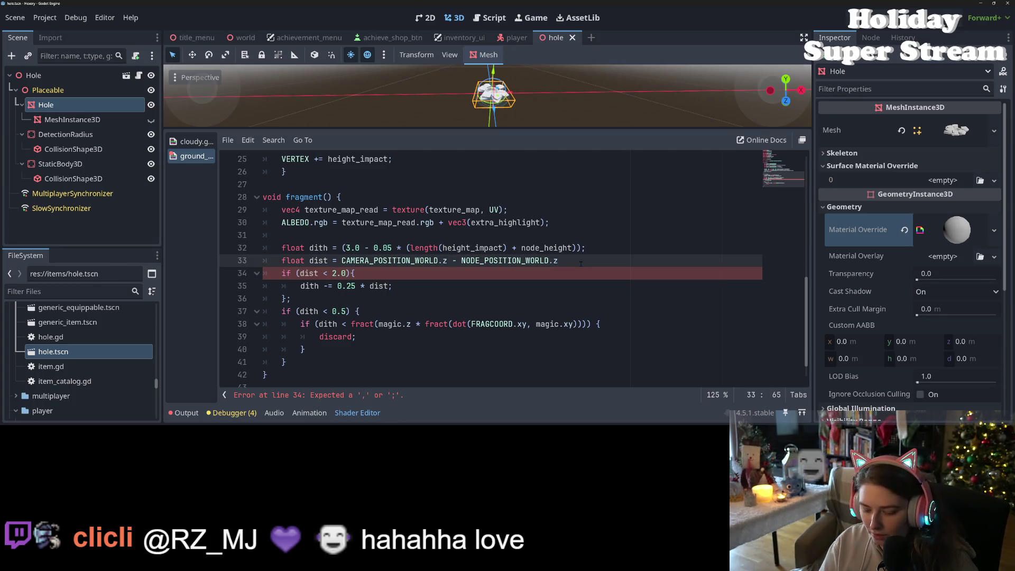
type(";")
key("ctrl+s")
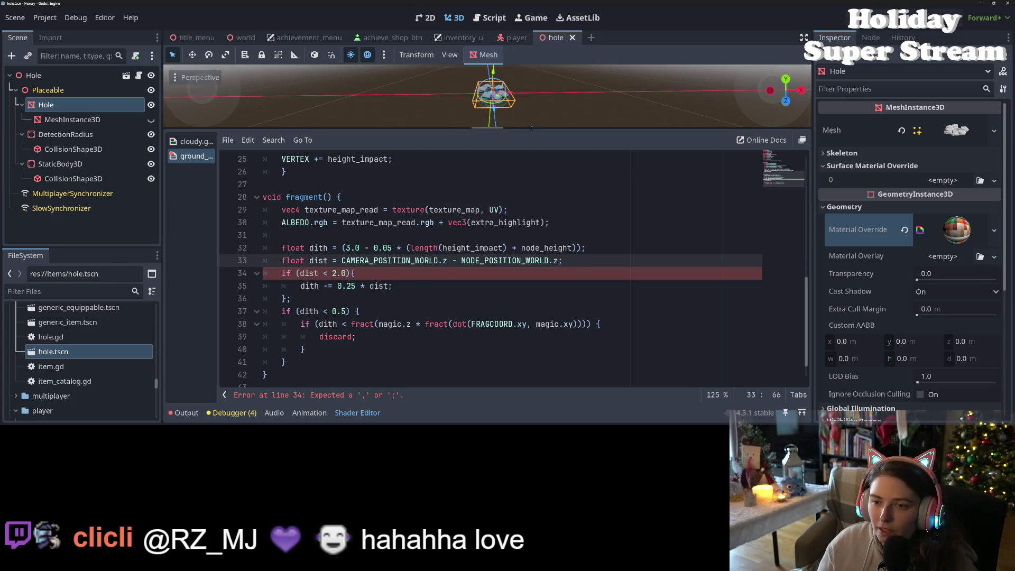
Enlarge the 3D preview and orbit and zoom around the hole mesh
left_click_drag(532, 128, 531, 246)
scroll(528, 199, "up", 10)
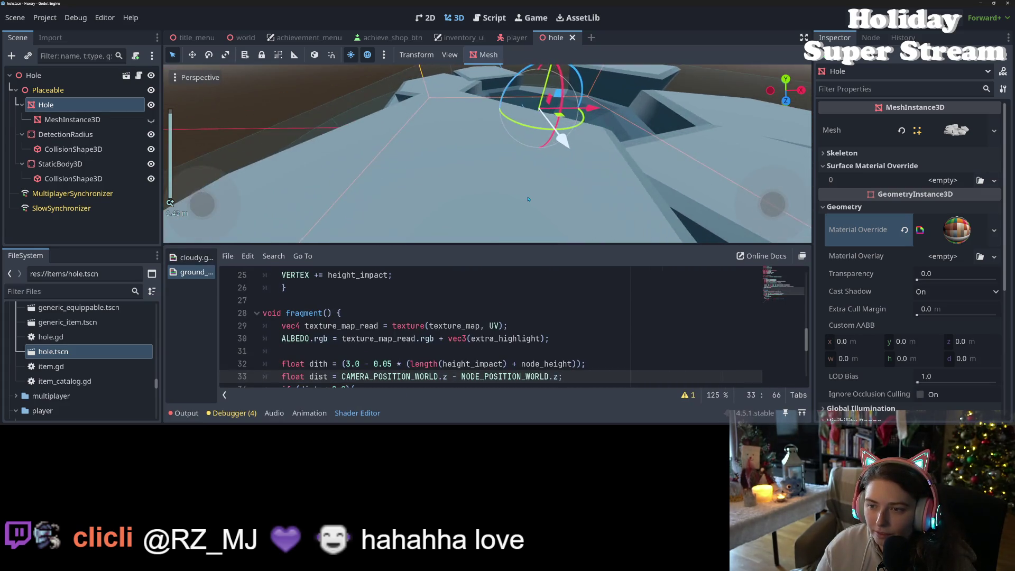
scroll(529, 199, "up", 10)
scroll(529, 199, "down", 20)
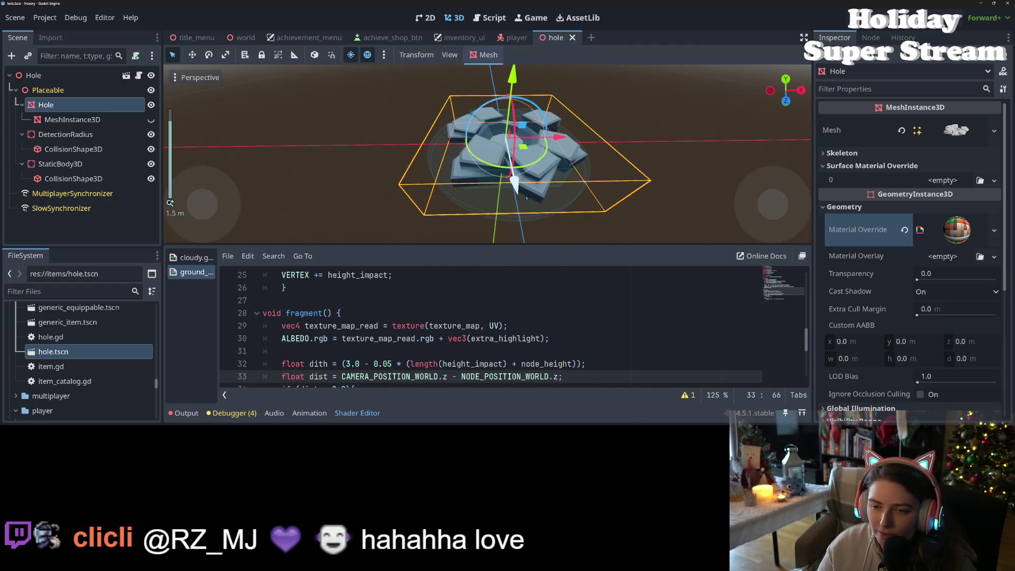
scroll(527, 198, "up", 5)
scroll(506, 128, "down", 5)
scroll(507, 128, "down", 10)
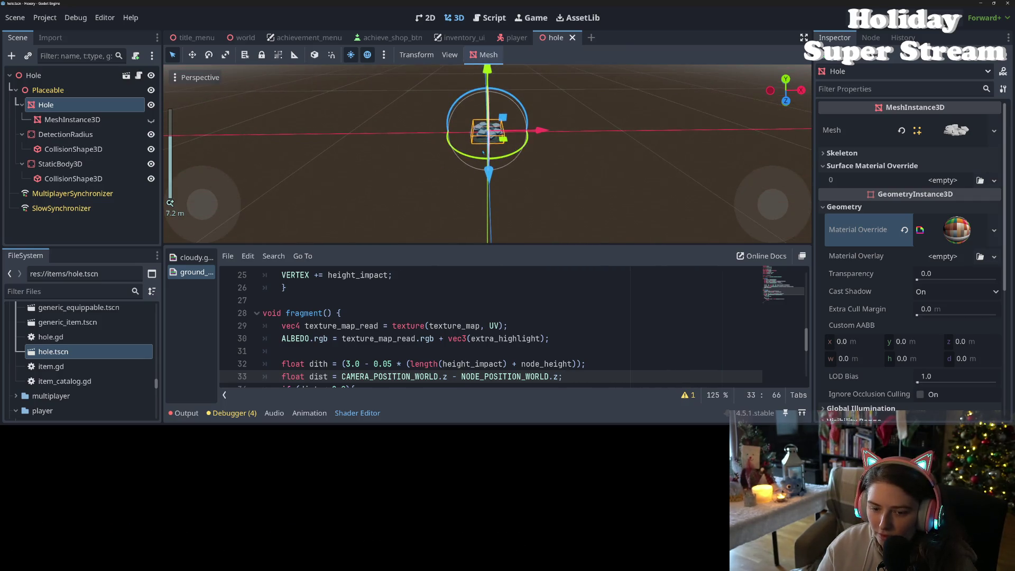
scroll(484, 152, "up", 3)
left_click_drag(484, 152, 510, 211)
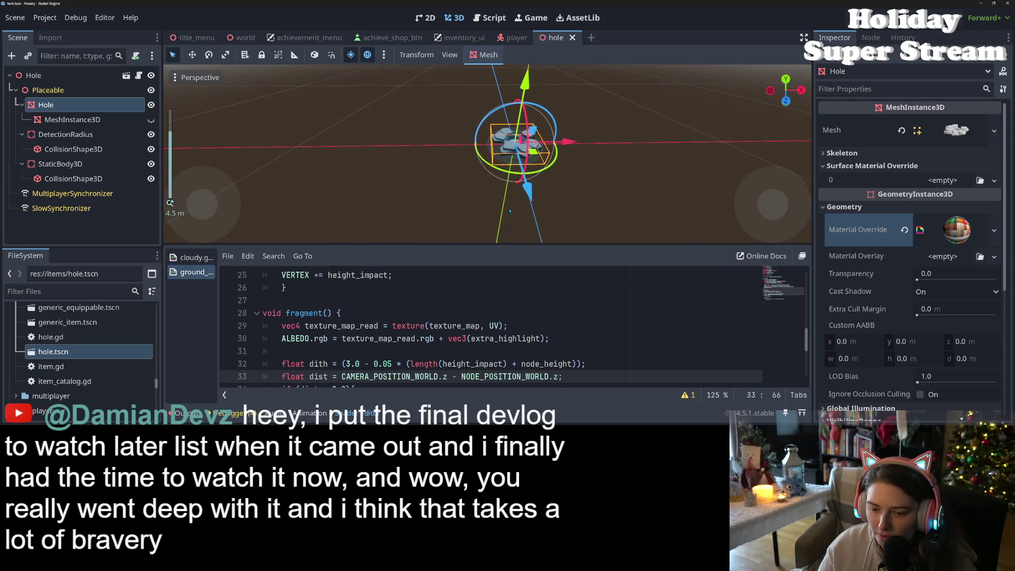
scroll(513, 328, "down", 2)
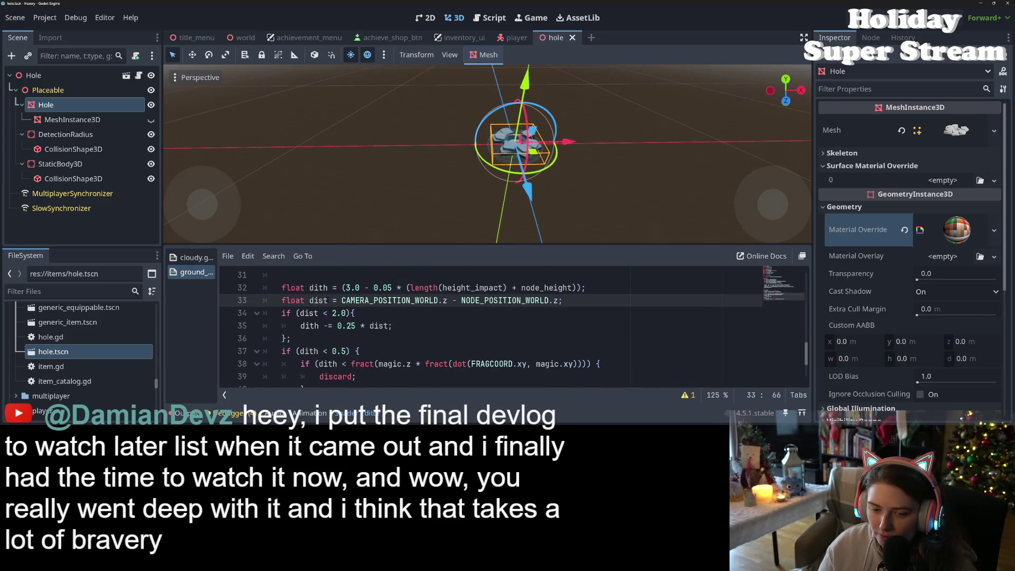
Change the dith term on line 35 from multiplying to dividing by dist and save
left_click(340, 326)
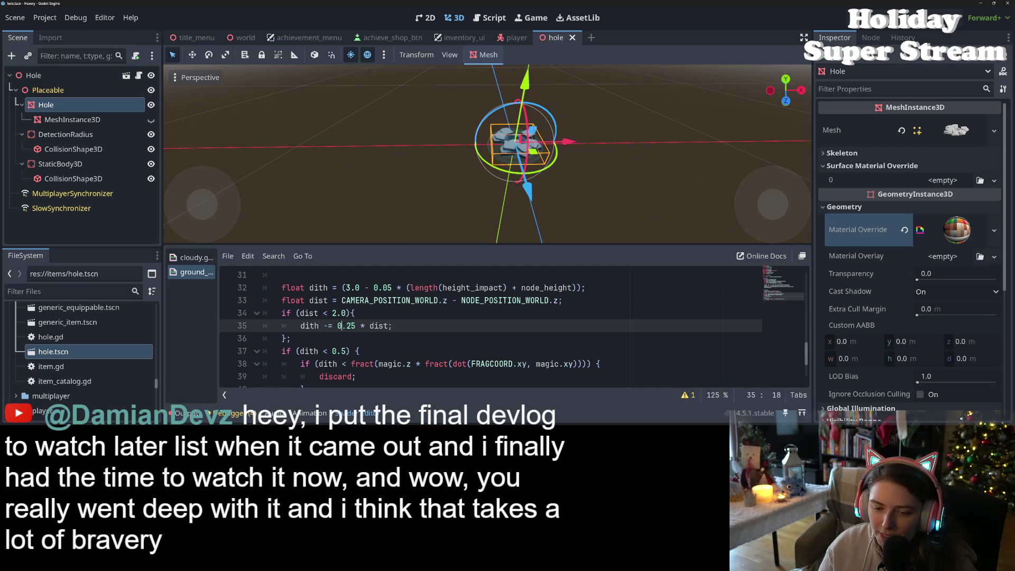
left_click(365, 326)
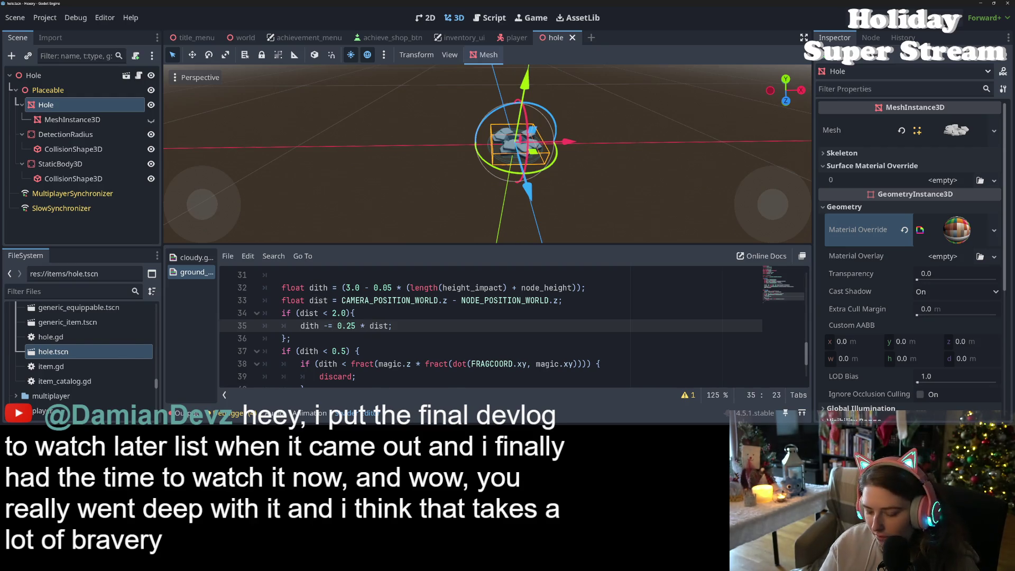
key("BackSpace")
type("/")
key("ctrl+s")
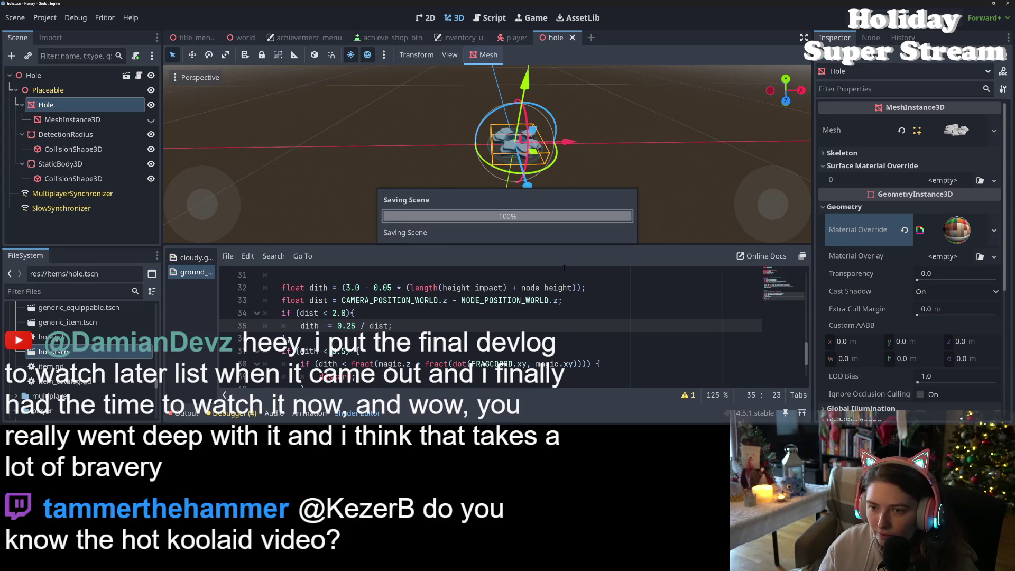
Replace 0.25 with 1.0 so dith subtracts 1.0 / dist, save, and inspect the result
scroll(571, 219, "up", 5)
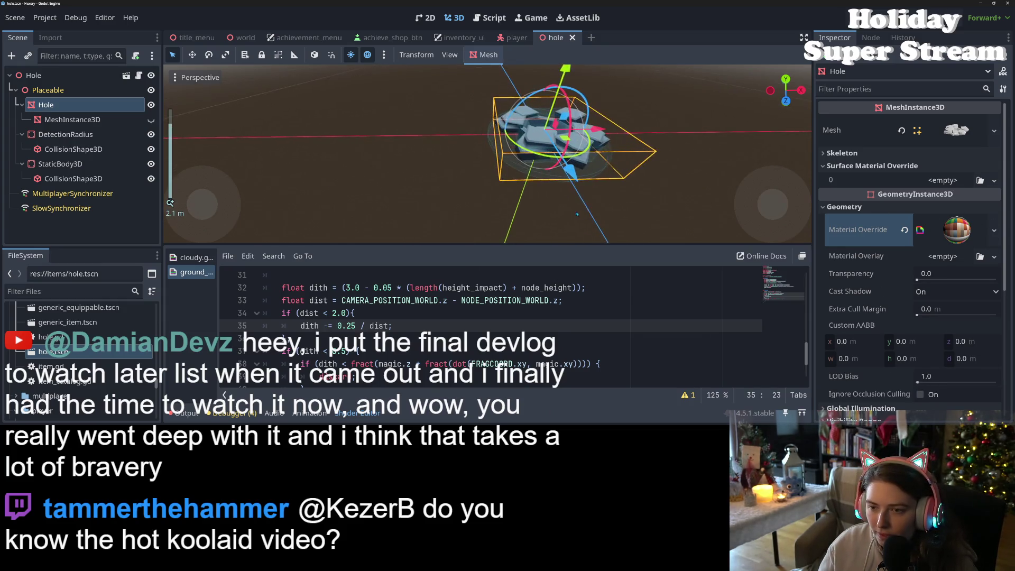
scroll(577, 213, "up", 2)
double_click(352, 326)
key("BackSpace")
key("BackSpace")
key("BackSpace")
type("1.0")
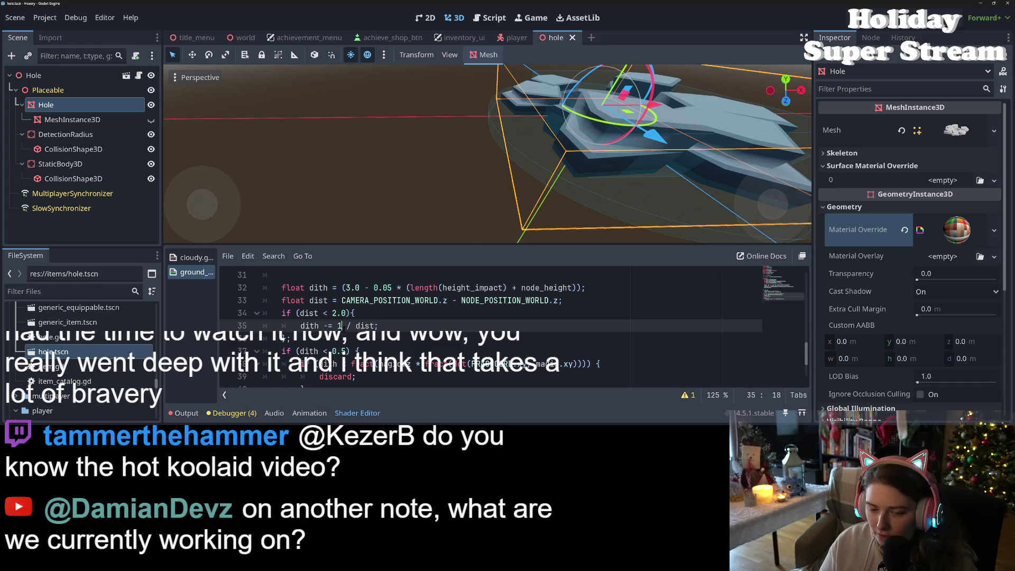
key("ctrl+s")
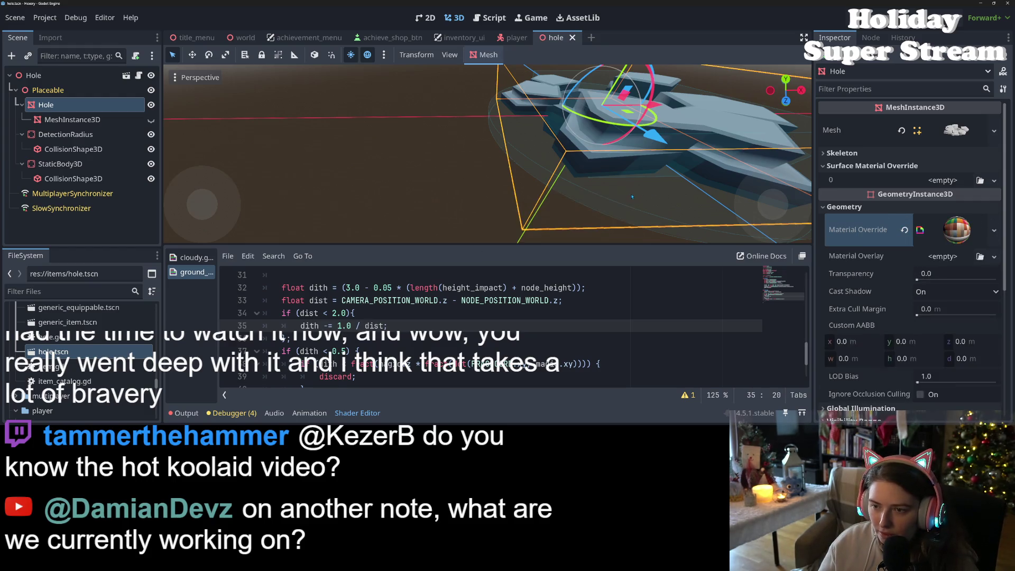
scroll(566, 198, "down", 3)
scroll(565, 198, "up", 3)
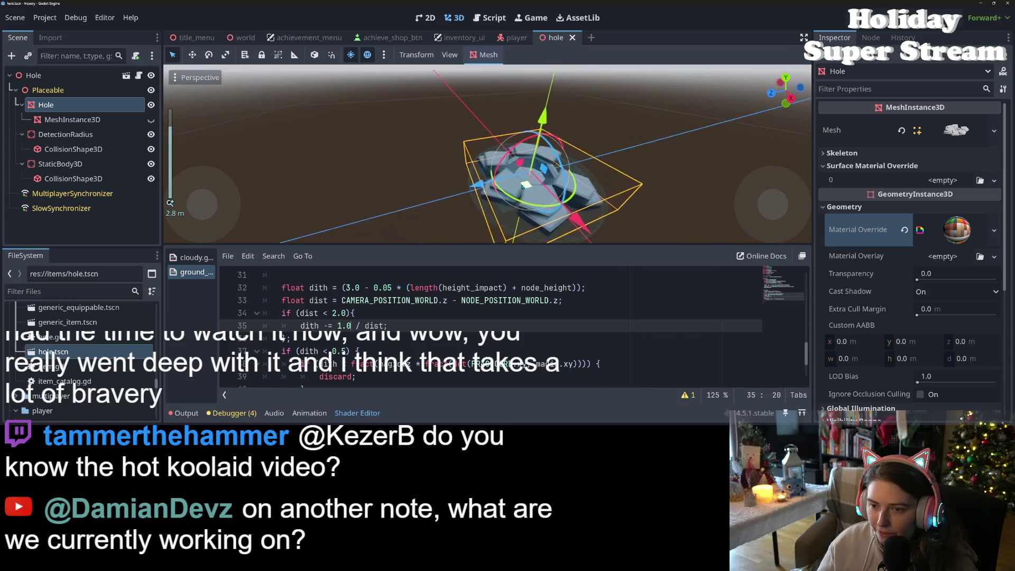
scroll(567, 209, "up", 3)
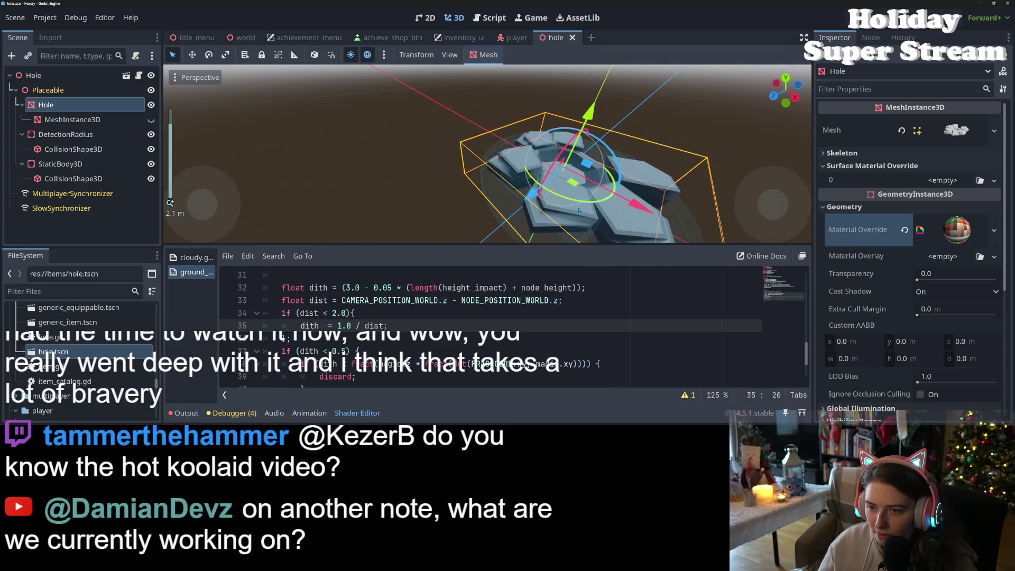
scroll(580, 189, "down", 2)
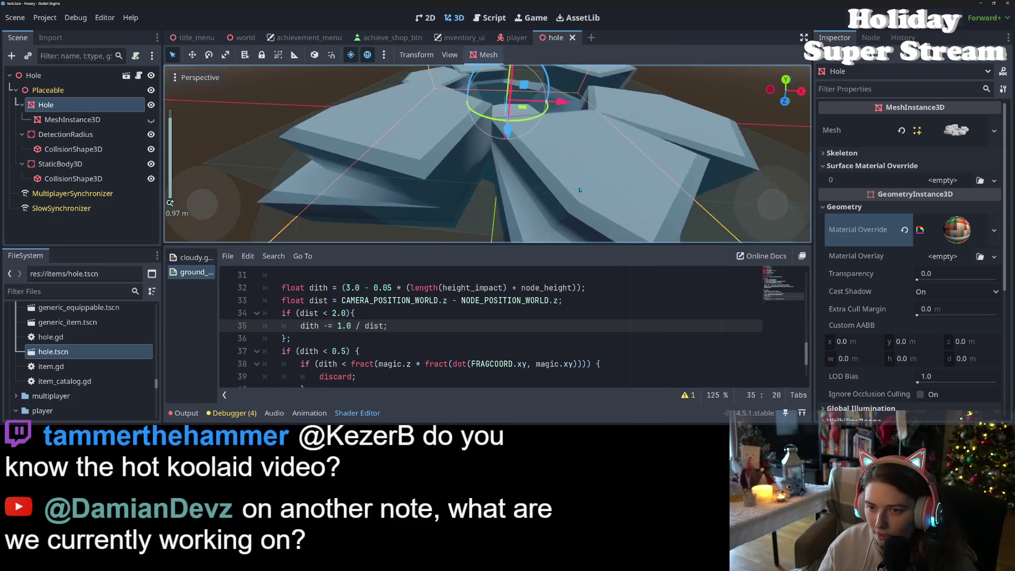
scroll(545, 193, "up", 3)
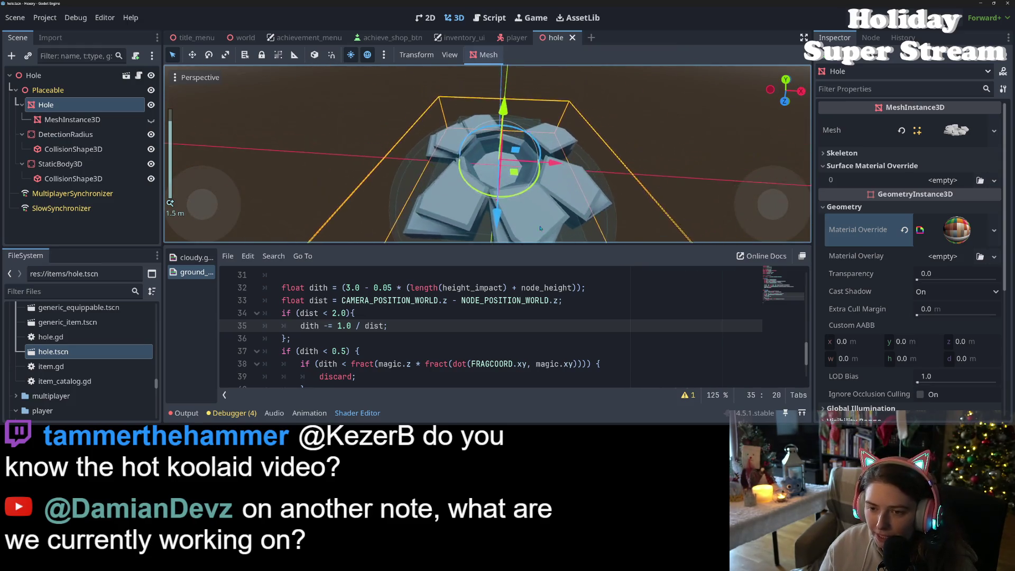
scroll(552, 183, "up", 2)
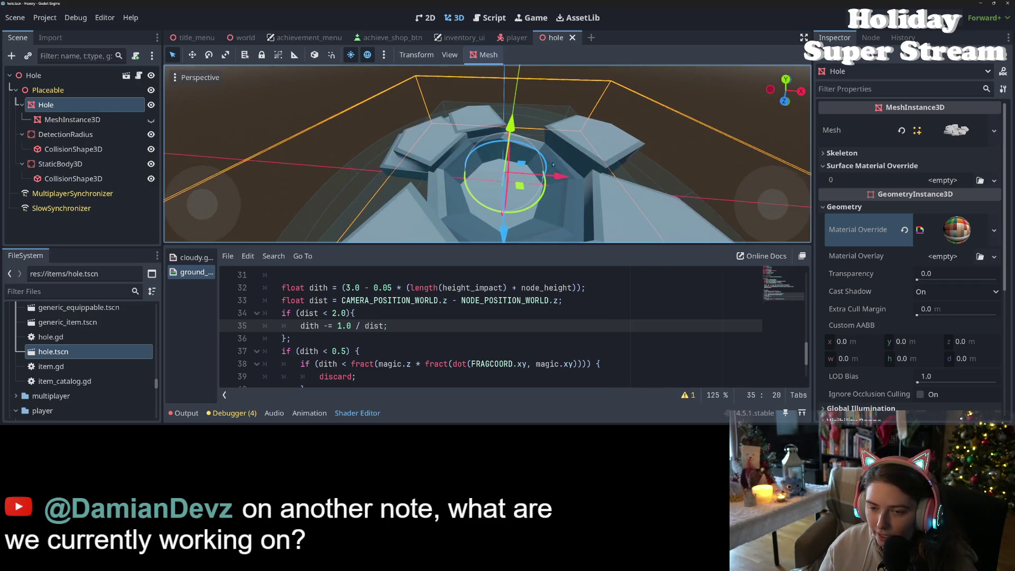
Append +0.001 to the dist expression so 1.0 / dist never divides by zero
mouse_move(552, 164)
left_mouse_down()
mouse_move(547, 200)
mouse_move(550, 182)
mouse_move(553, 196)
left_mouse_up()
left_click(559, 301)
type("+0.001")
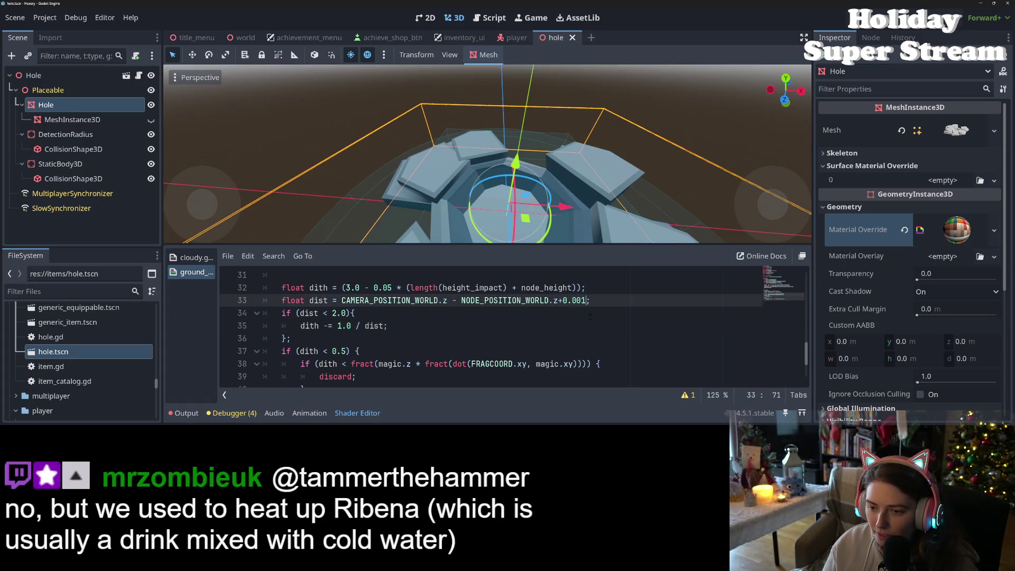
mouse_move(550, 169)
left_mouse_down()
mouse_move(555, 181)
mouse_move(562, 165)
mouse_move(561, 191)
mouse_move(556, 170)
mouse_move(558, 191)
mouse_move(582, 174)
left_mouse_up()
scroll(565, 179, "down", 2)
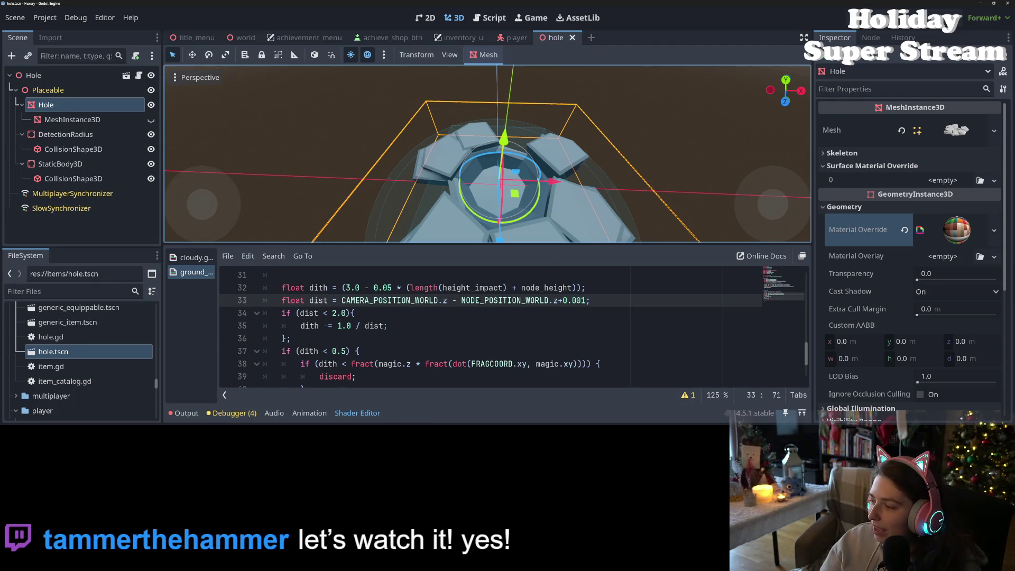
Hide the shader code panel, look over the dithered rock mesh, and run the project with F5
left_click(370, 417)
scroll(477, 297, "down", 5)
scroll(540, 288, "up", 2)
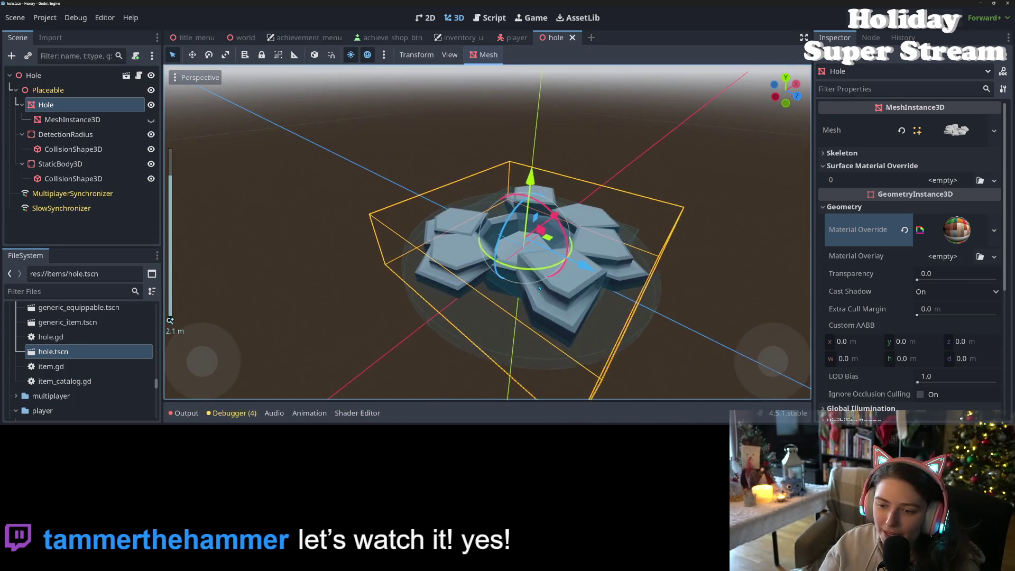
scroll(540, 287, "up", 5)
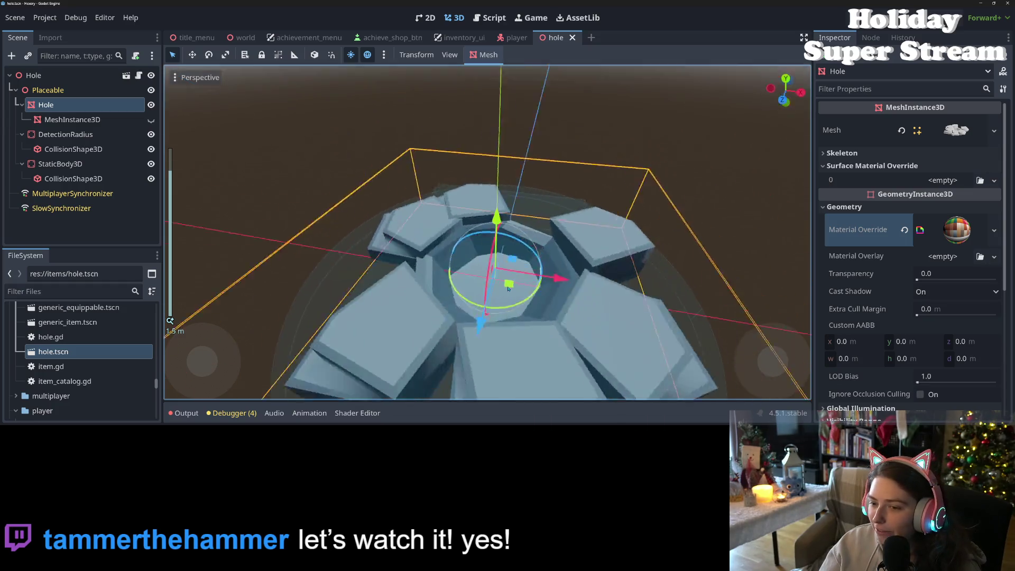
scroll(487, 288, "down", 1)
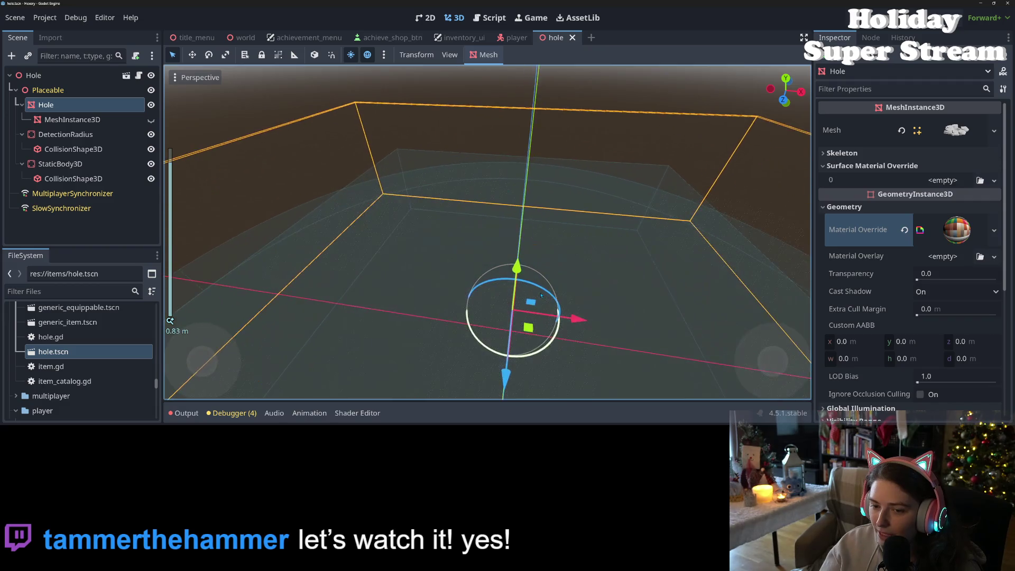
scroll(541, 295, "down", 4)
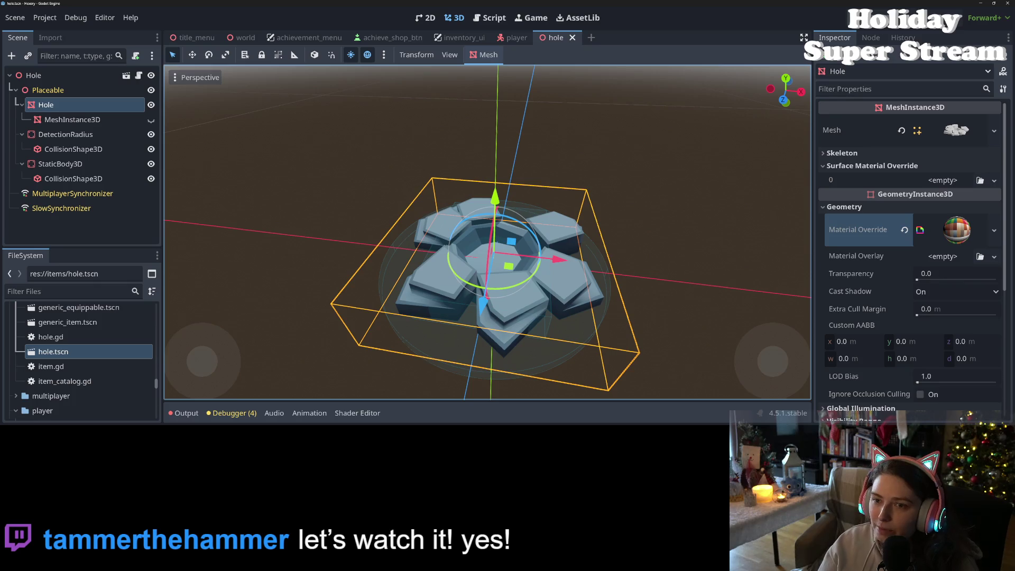
key("F5")
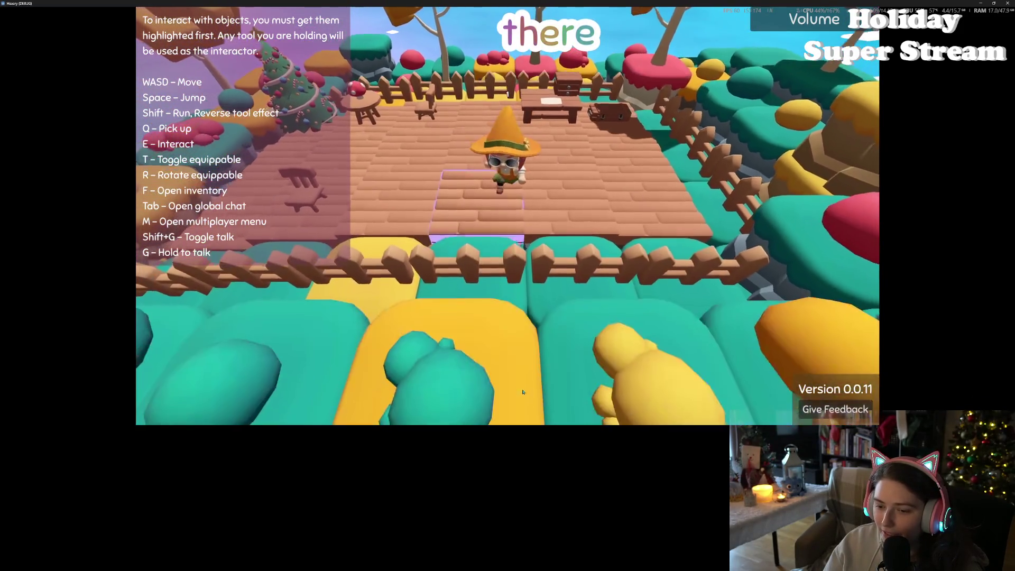
Walk the character across the yellow blocks and teal hedges to check the holes, then stop the game
scroll(522, 372, "down", 5)
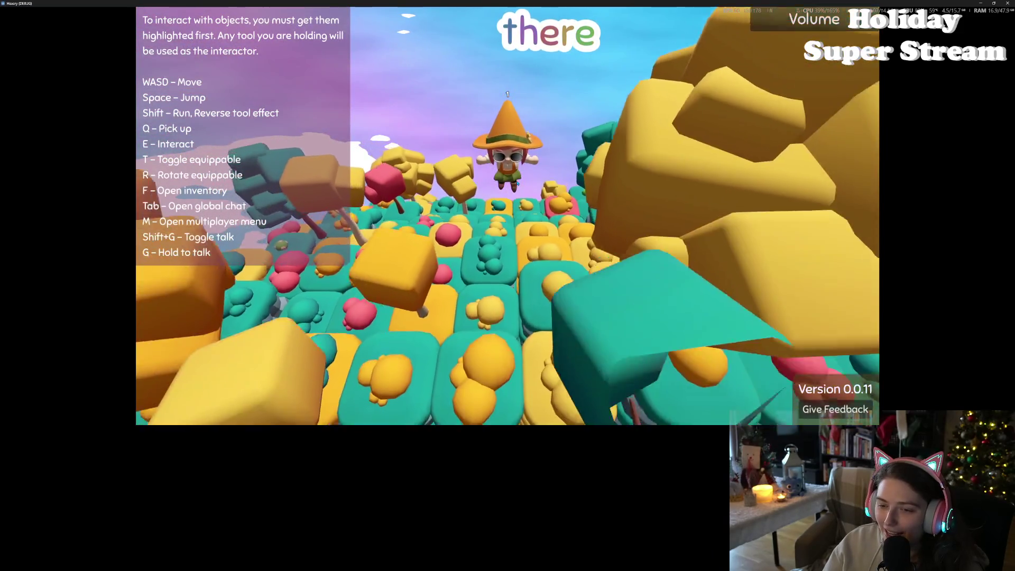
key("w")
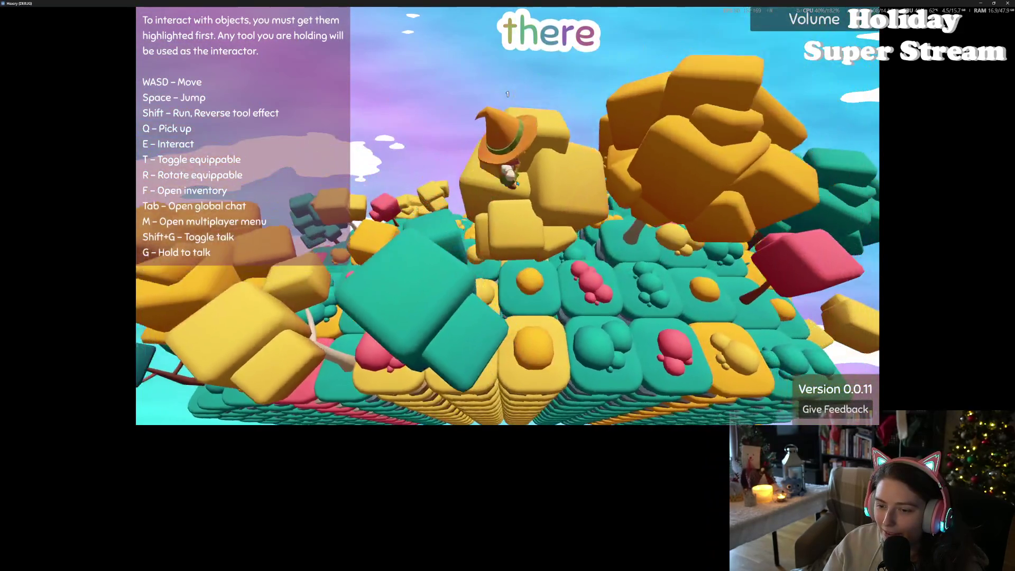
key("w")
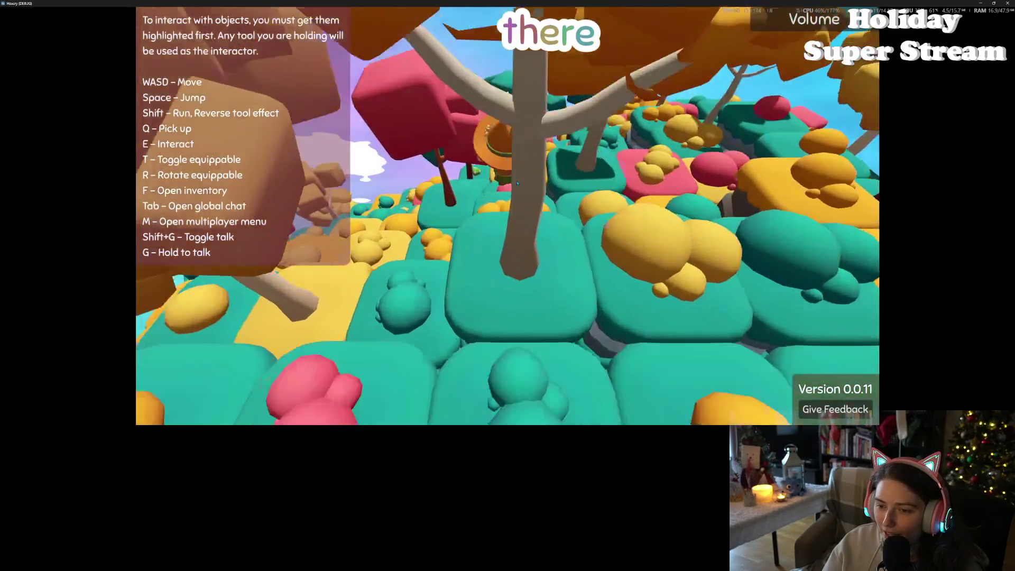
key("w")
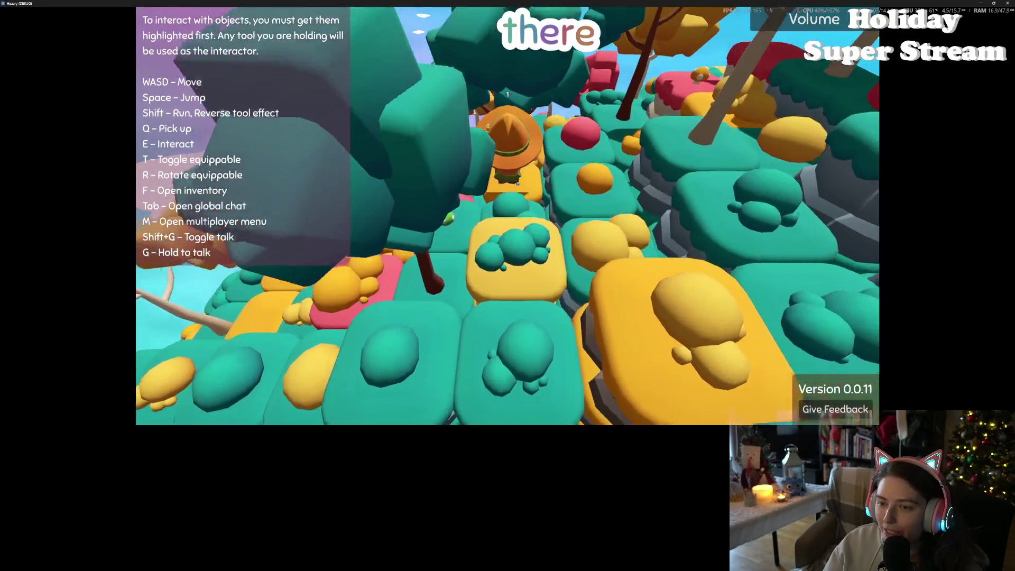
key("w")
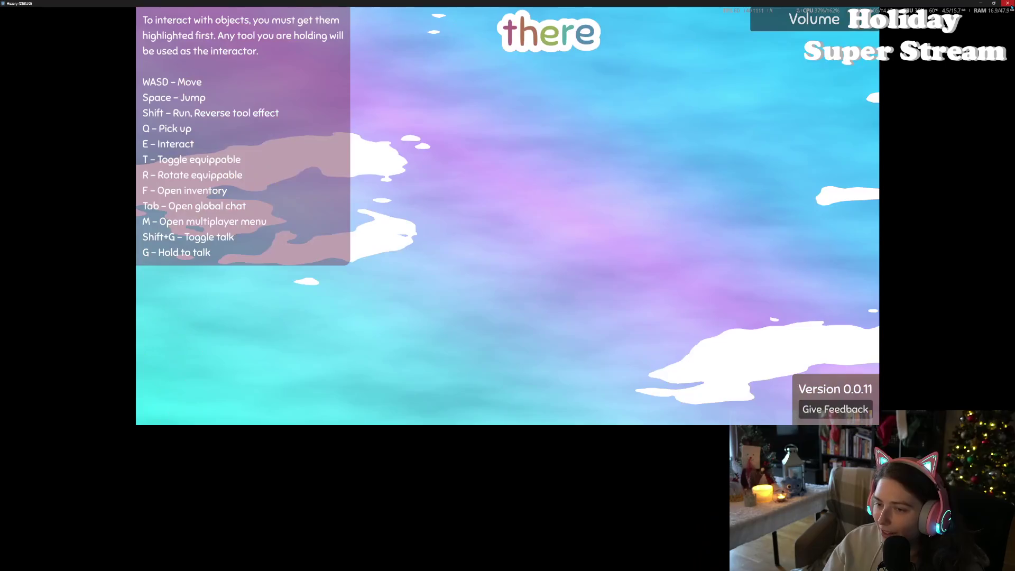
left_click(1007, 3)
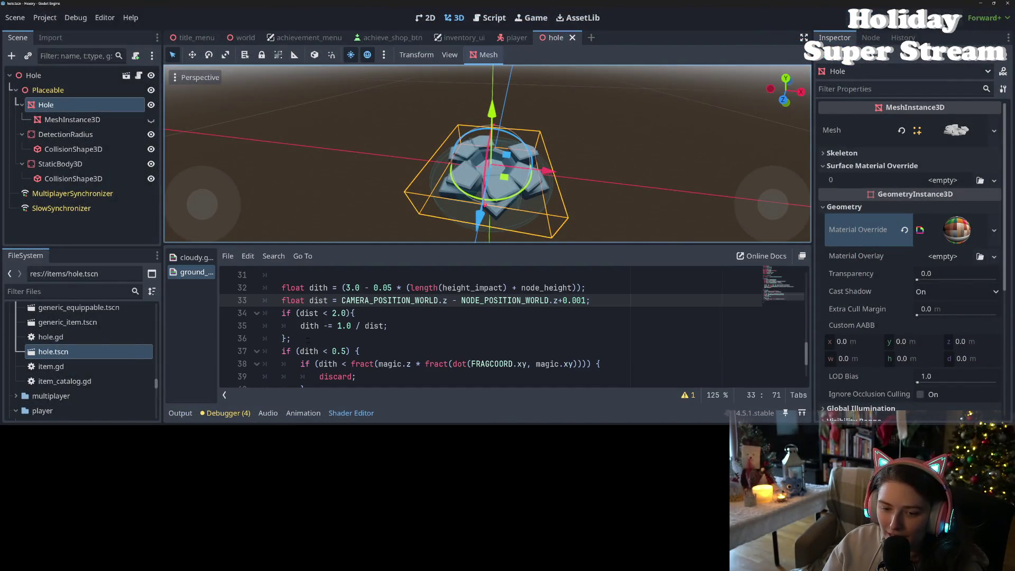
Relaunch the game with the distance-dither lines 33–36 commented out
scroll(309, 340, "up", 1)
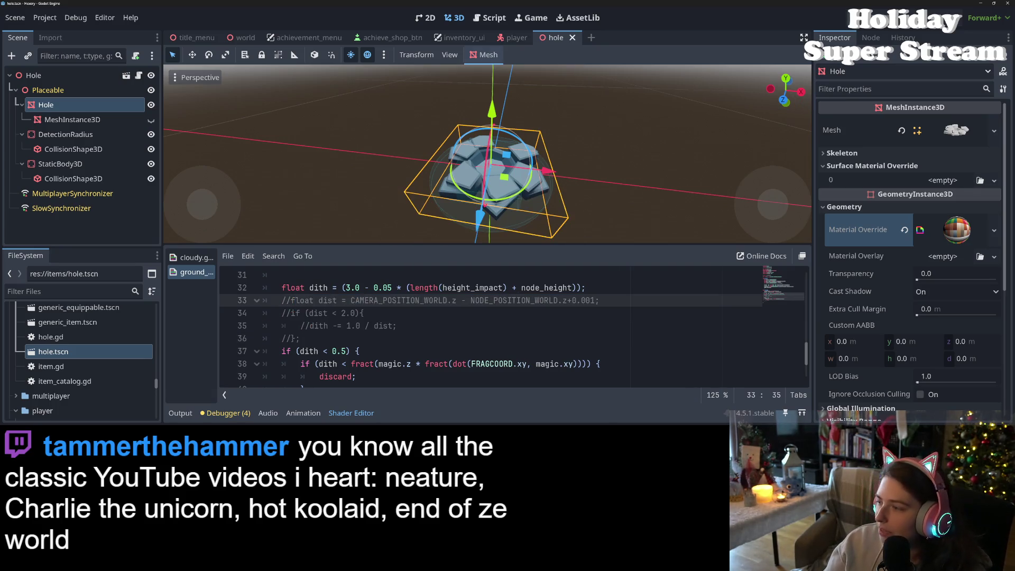
key("F5")
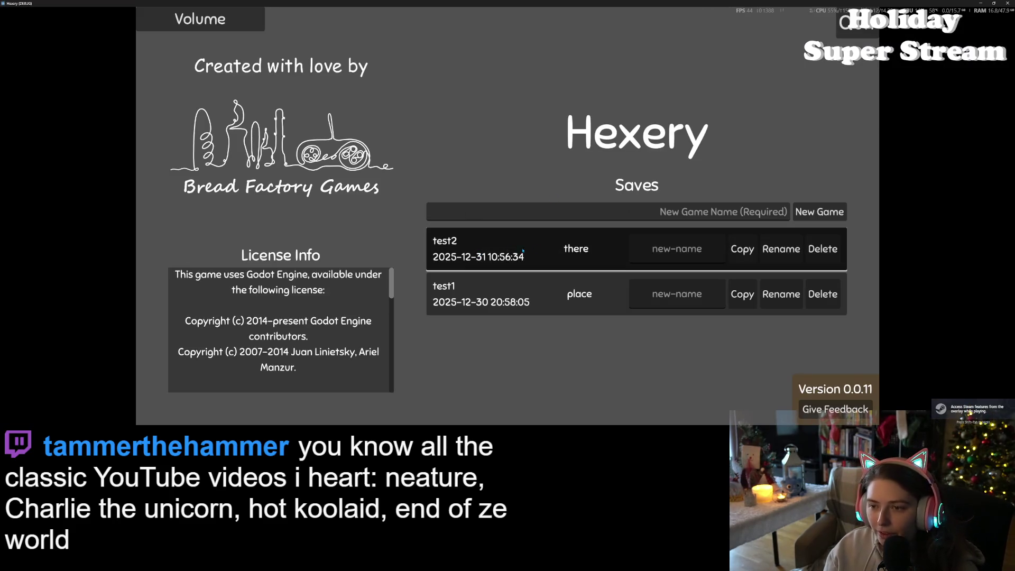
Load the test2 save, jump around the world without distance dither, then stop the game
left_click(559, 249)
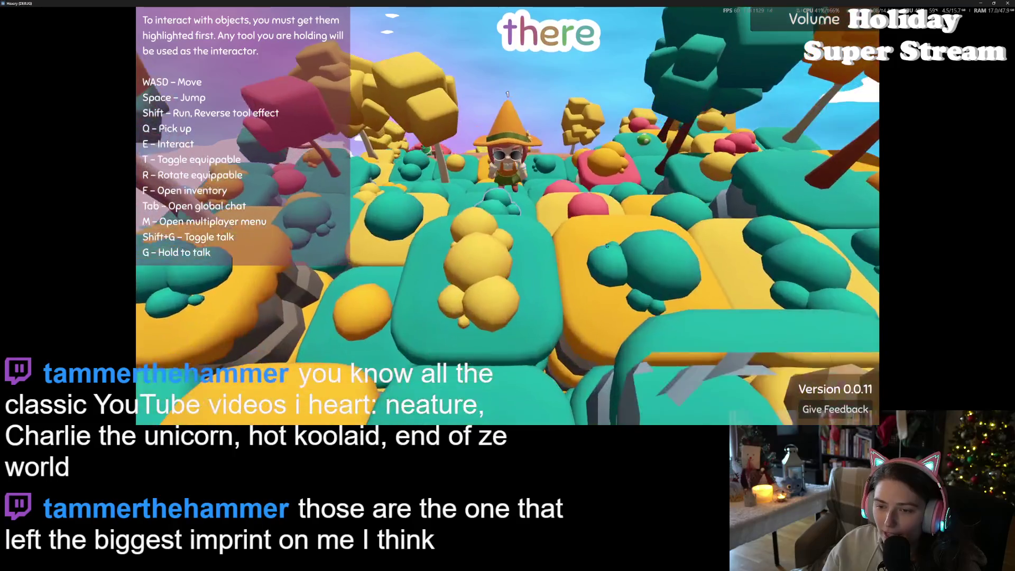
key("space")
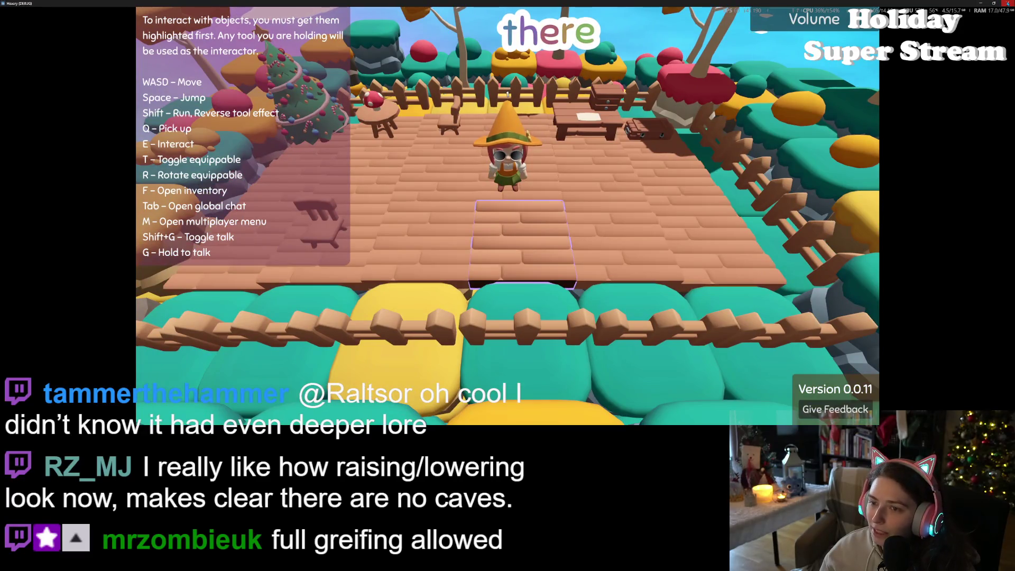
left_click(1008, 4)
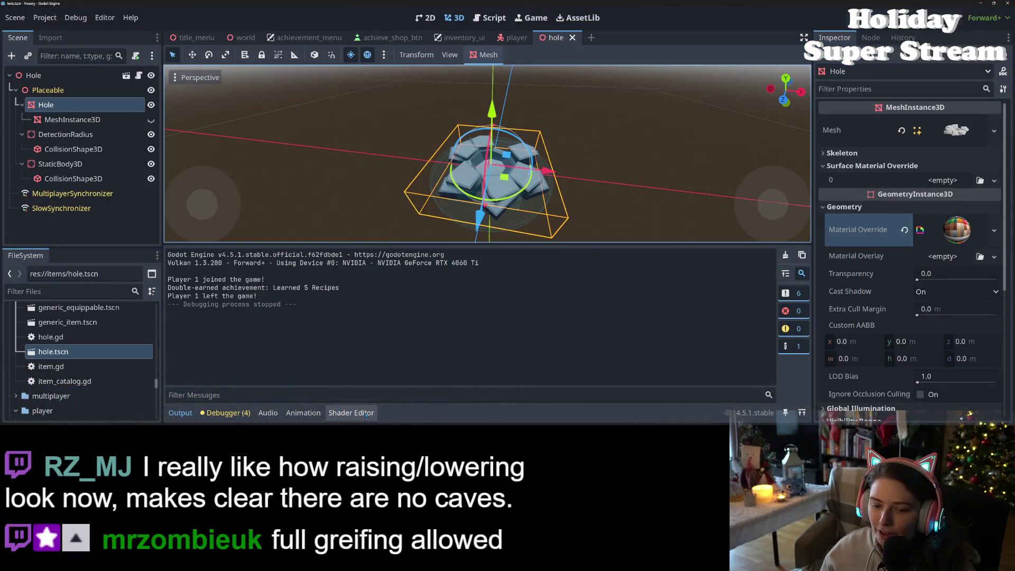
Uncomment the camera-distance dither lines 33–36 in the hole shader and save it
left_click(366, 414)
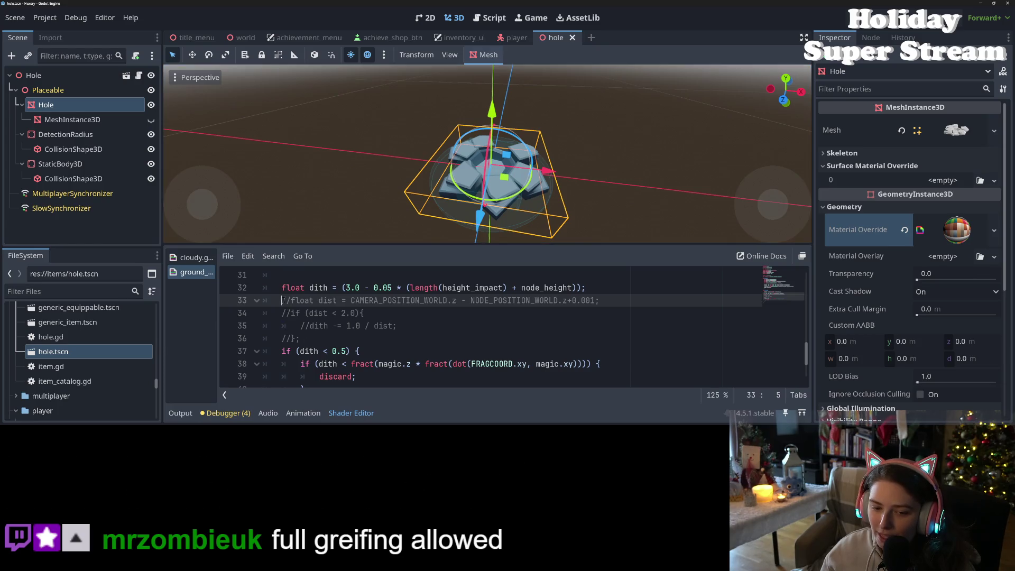
left_click_drag(282, 300, 308, 339)
key("ctrl+k")
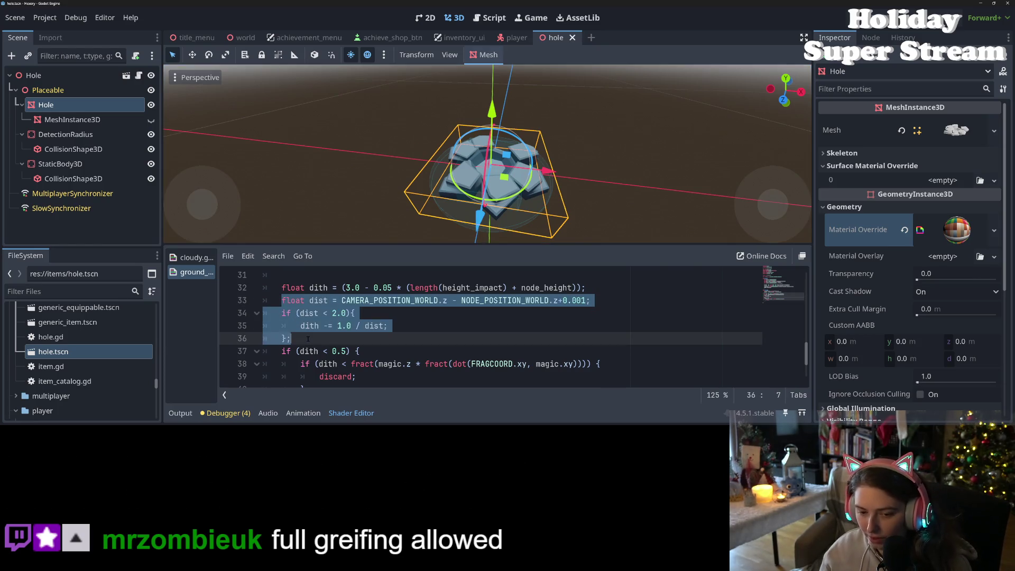
key("ctrl+s")
Move to the dith subtraction line and bring up the godotshaders.com dither reference page
left_click(374, 301)
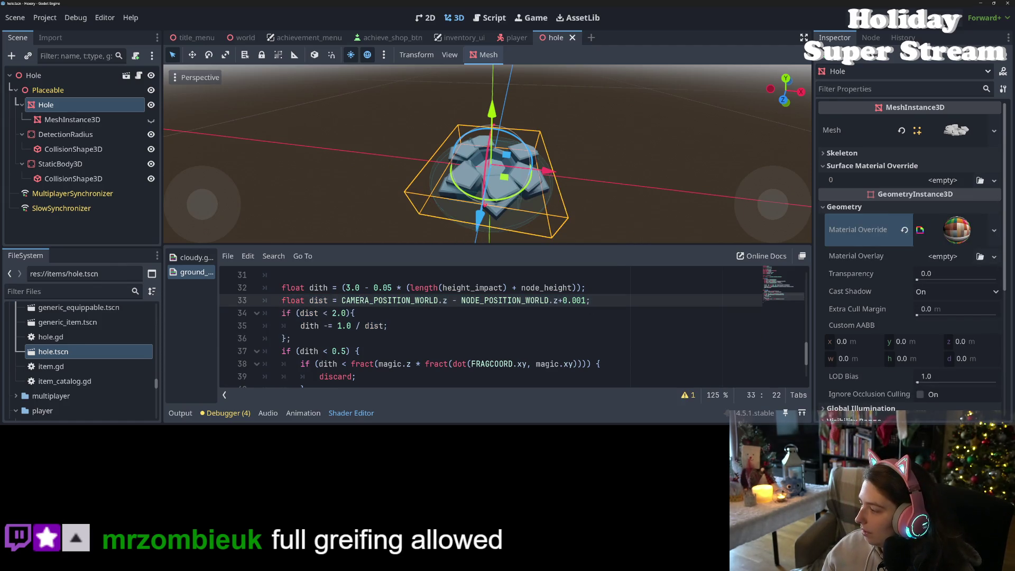
key("Down")
key("Down")
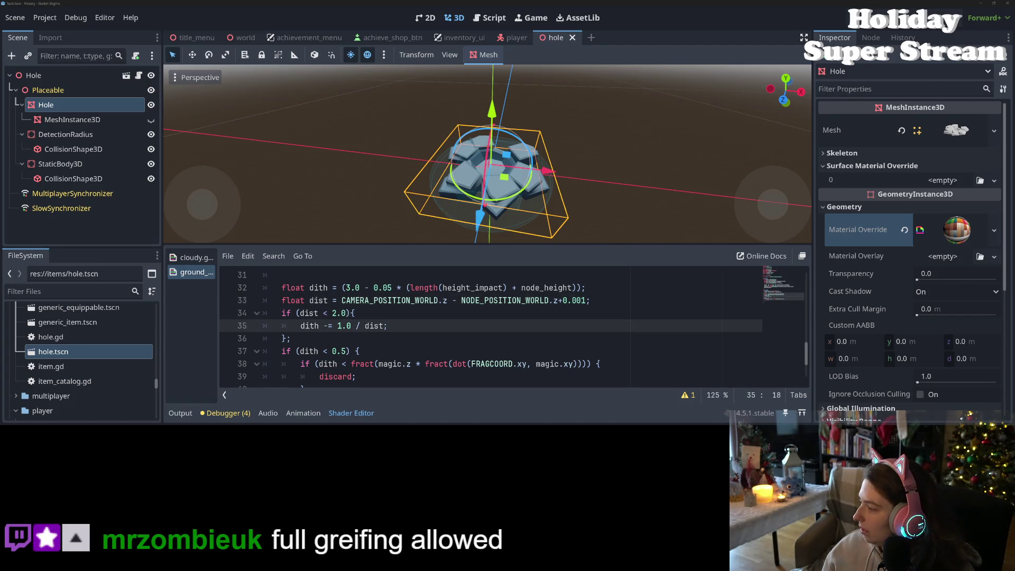
key("alt+Tab")
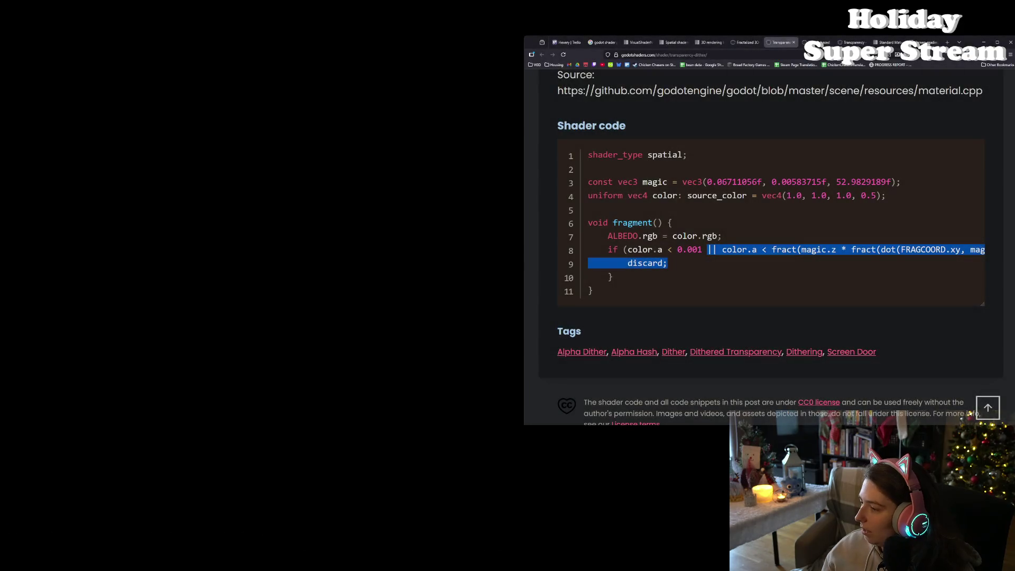